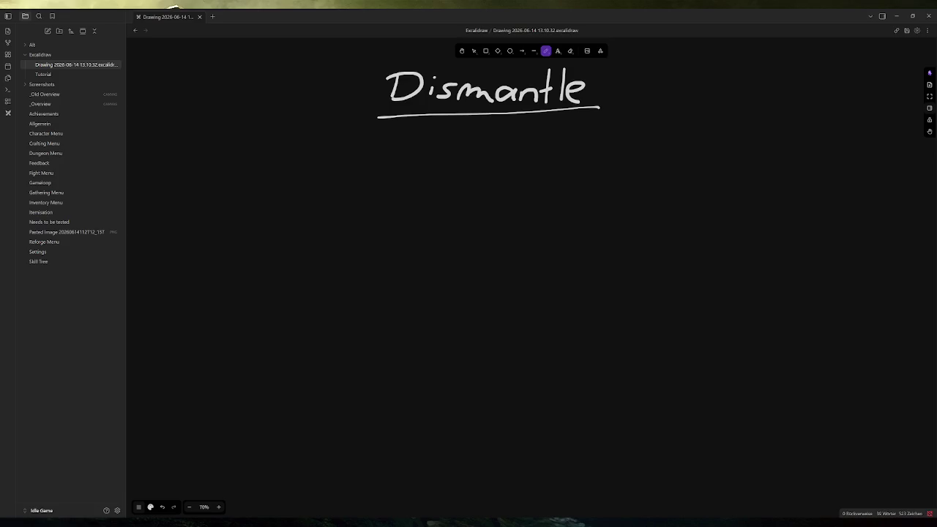
Step: Switch from the Obsidian Dismantle drawing to the Godot editor via the taskbar
{"action": "mouse_move", "coordinate": [288, 522]}
{"action": "left_click", "coordinate": [288, 487]}
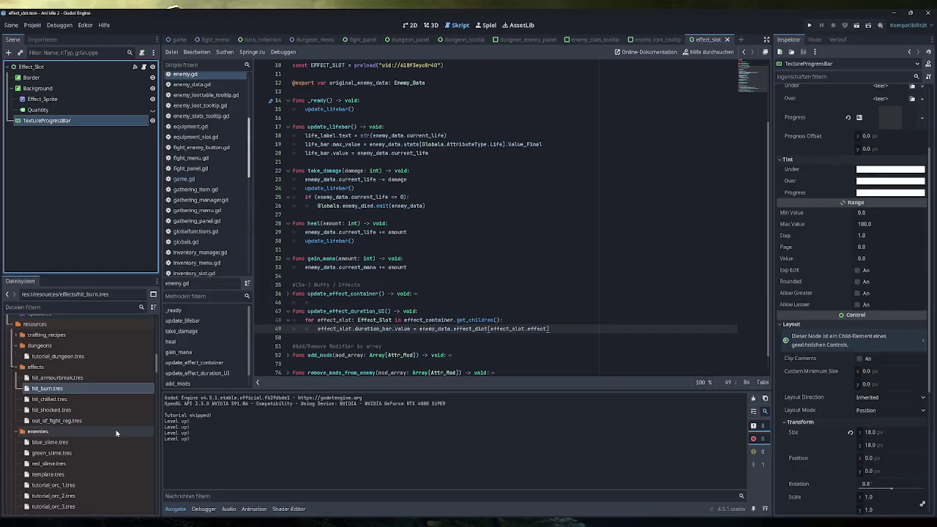
Step: Open simple_helmet.tres from the FileSystem dock to show its properties
{"action": "scroll", "coordinate": [110, 425], "scroll_direction": "down", "scroll_amount": 3}
{"action": "scroll", "coordinate": [99, 412], "scroll_direction": "down", "scroll_amount": 5}
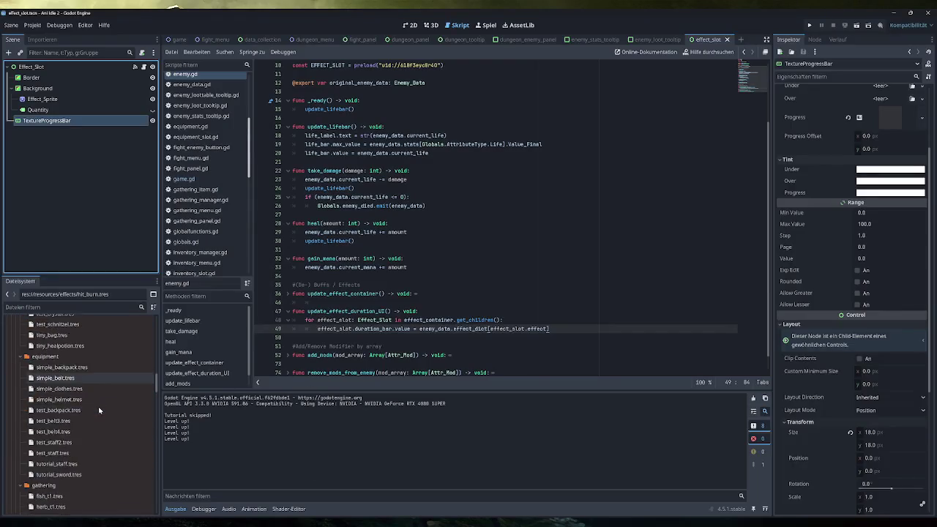
{"action": "scroll", "coordinate": [98, 406], "scroll_direction": "down", "scroll_amount": 2}
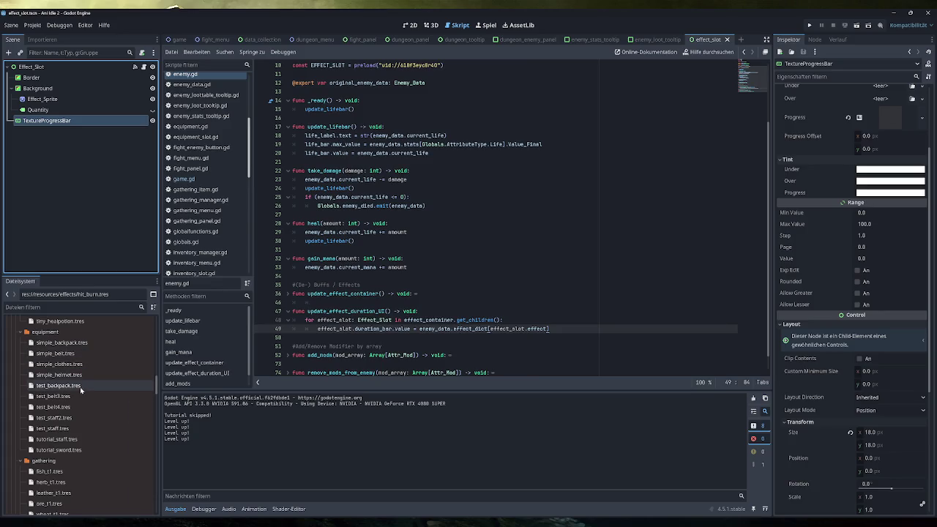
{"action": "left_click", "coordinate": [81, 374]}
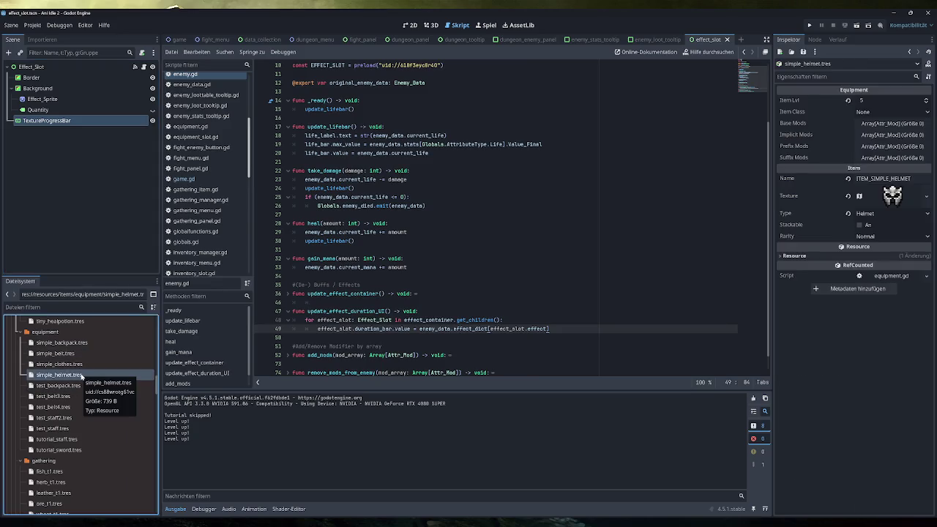
Step: Snip the helmet's Equipment properties in the Inspector and return to Obsidian
{"action": "mouse_move", "coordinate": [206, 526]}
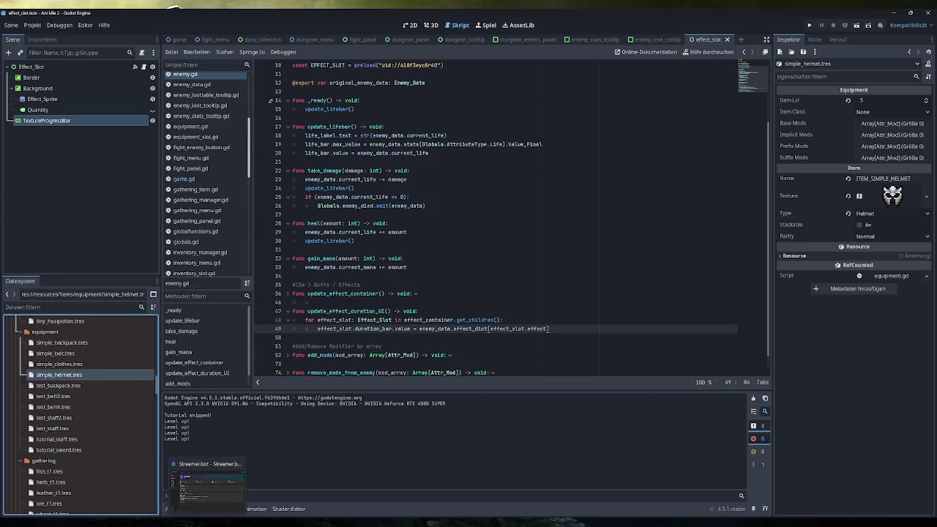
{"action": "key", "text": "super+shift+s"}
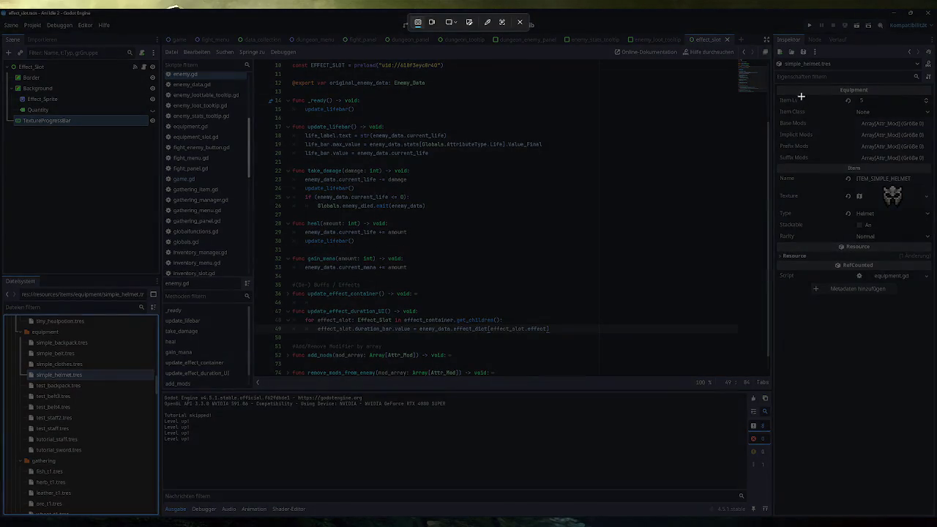
{"action": "mouse_move", "coordinate": [777, 82]}
{"action": "left_mouse_down"}
{"action": "mouse_move", "coordinate": [912, 288]}
{"action": "mouse_move", "coordinate": [934, 300]}
{"action": "left_mouse_up"}
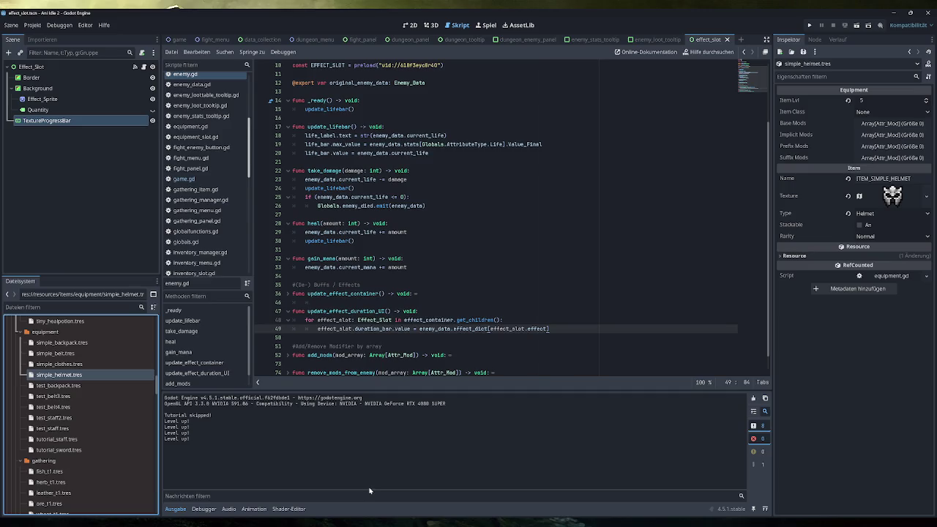
{"action": "key", "text": "alt+Tab"}
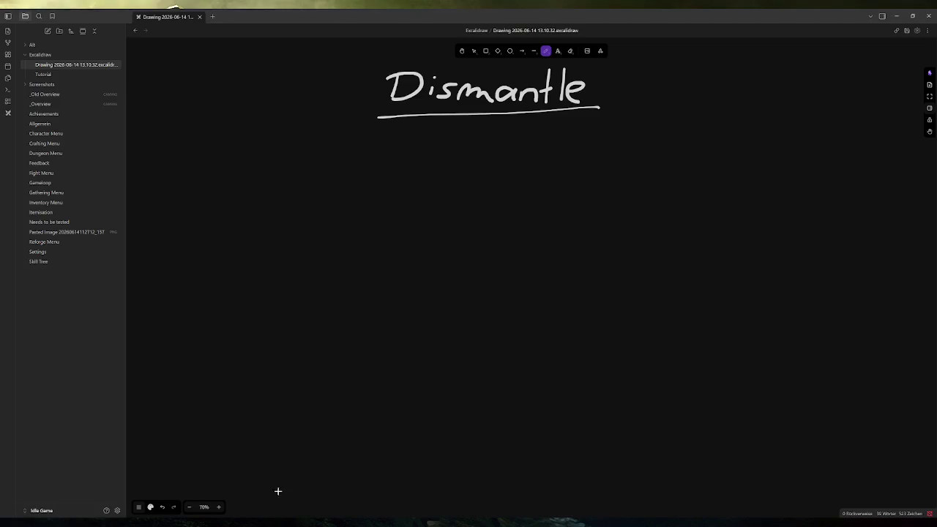
Step: Paste the helmet screenshot, place it left below the Dismantle heading, and enlarge it
{"action": "key", "text": "ctrl+v"}
{"action": "left_click_drag", "start_coordinate": [517, 206], "coordinate": [278, 219]}
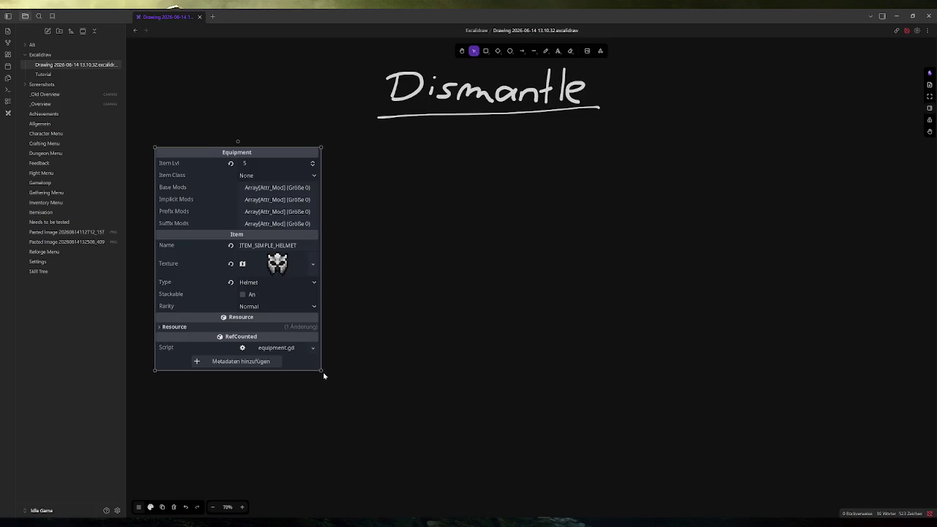
{"action": "left_click_drag", "start_coordinate": [324, 371], "coordinate": [376, 420]}
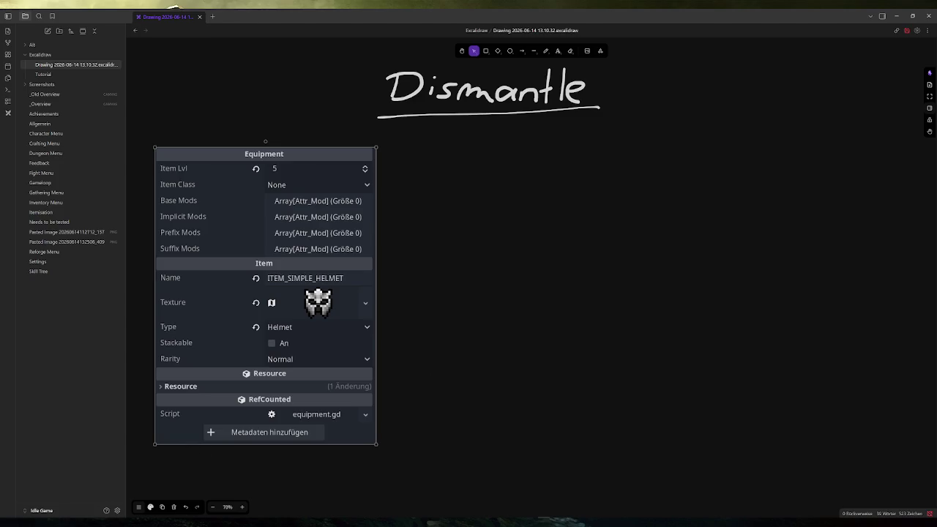
{"action": "key", "text": "alt+Tab"}
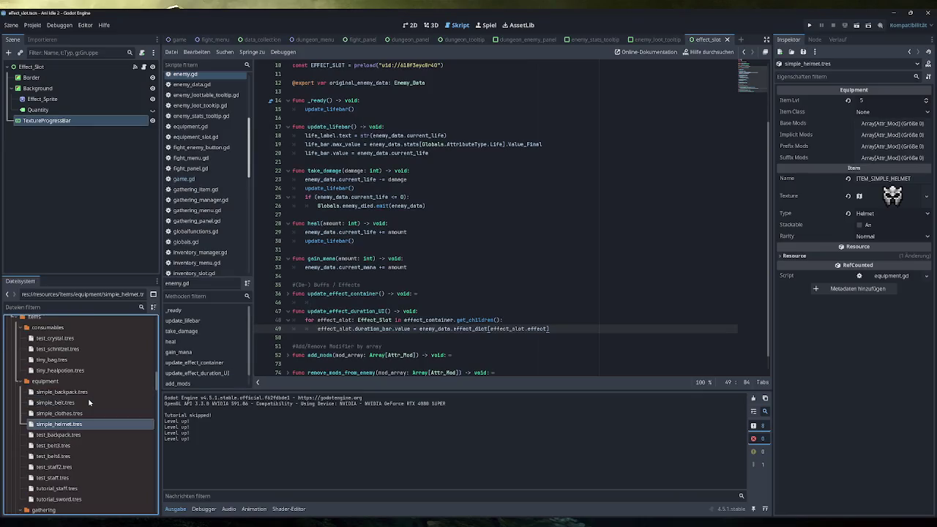
Step: Review the fish_t1.tres and test_schnitzel.tres item resources in the Inspector
{"action": "scroll", "coordinate": [89, 402], "scroll_direction": "up", "scroll_amount": 2}
{"action": "scroll", "coordinate": [89, 402], "scroll_direction": "down", "scroll_amount": 3}
{"action": "left_click", "coordinate": [68, 471]}
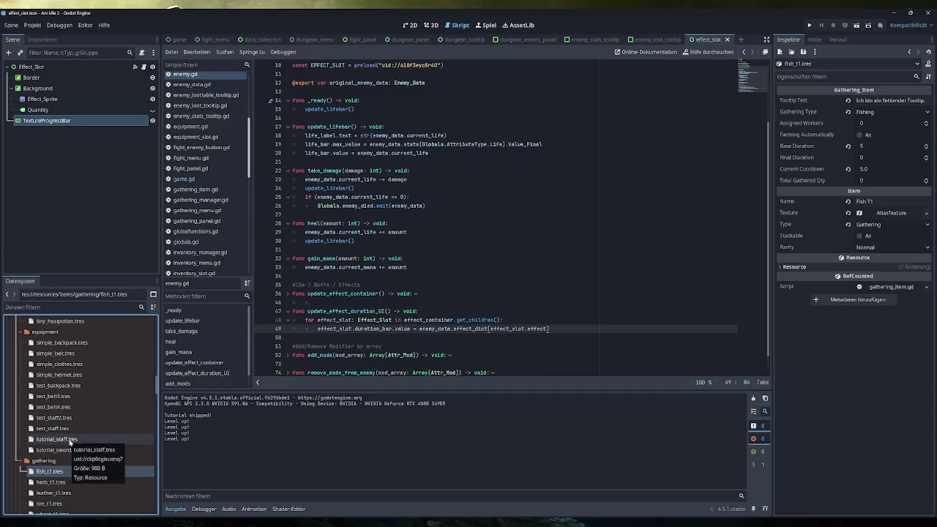
{"action": "scroll", "coordinate": [71, 440], "scroll_direction": "up", "scroll_amount": 3}
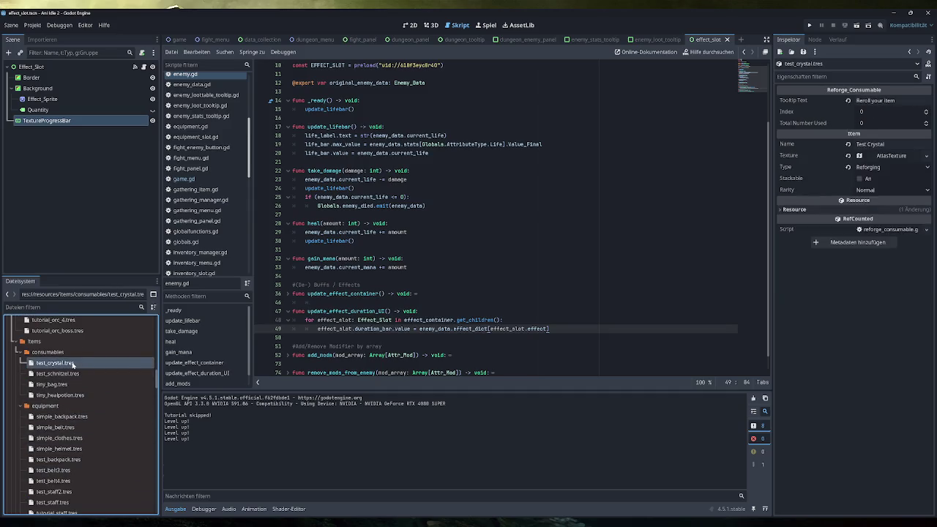
{"action": "left_click", "coordinate": [71, 373]}
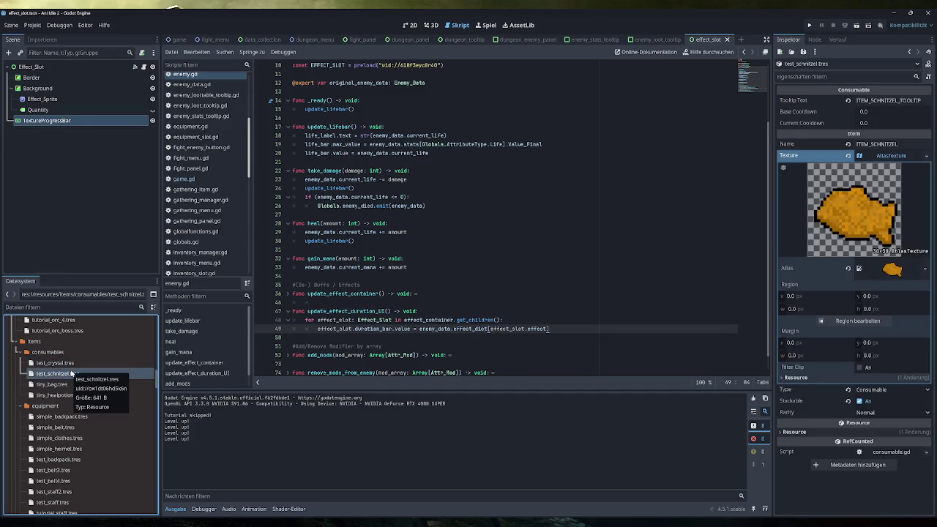
{"action": "scroll", "coordinate": [71, 374], "scroll_direction": "up", "scroll_amount": 10}
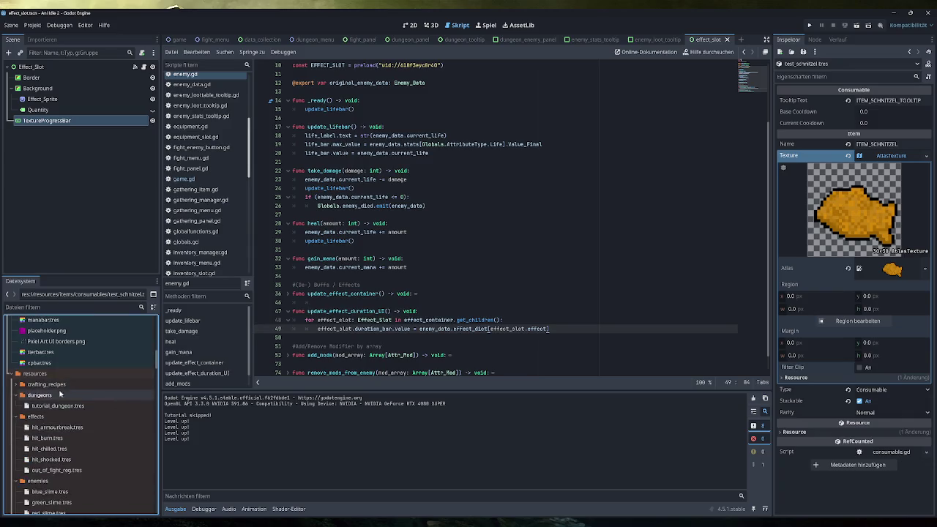
Step: Open recipe_simple_belt.tres from the crafting_recipes folder and re-expand its Product details
{"action": "left_click", "coordinate": [25, 385]}
{"action": "left_click", "coordinate": [16, 390]}
{"action": "left_click", "coordinate": [64, 395]}
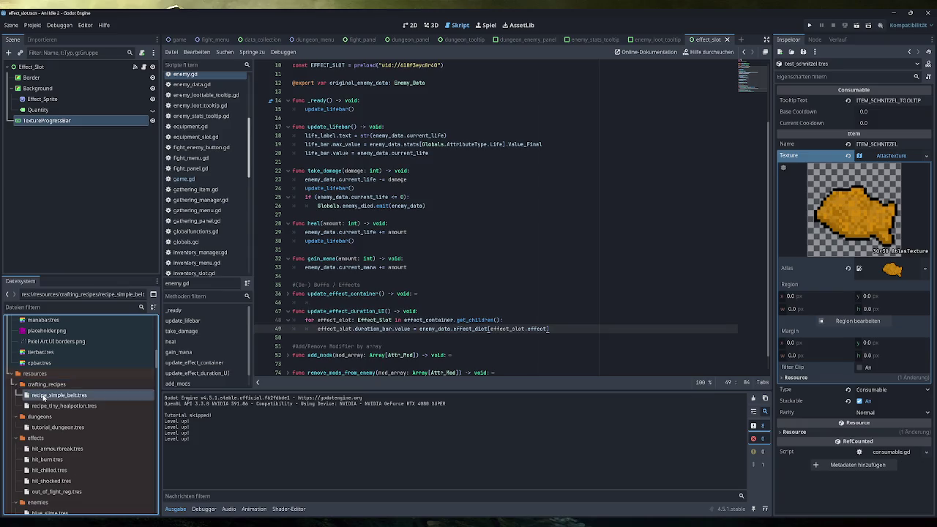
{"action": "double_click", "coordinate": [66, 395]}
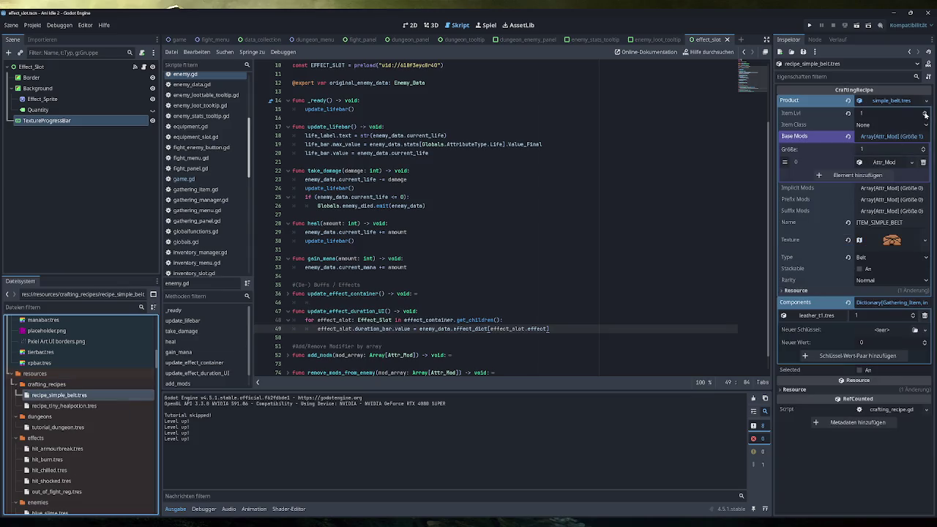
{"action": "left_click", "coordinate": [900, 102]}
{"action": "left_click", "coordinate": [900, 103]}
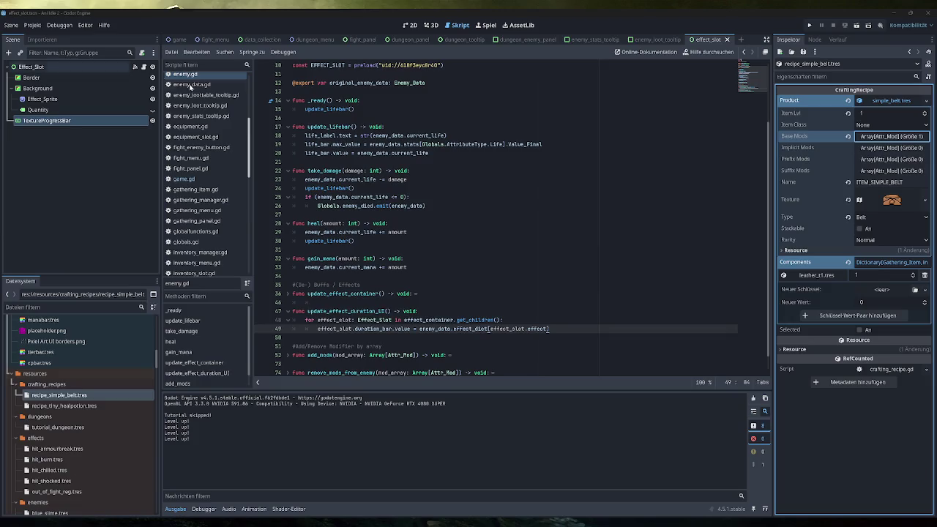
Step: Snip the belt recipe's properties and paste the image into the Dismantle drawing
{"action": "key", "text": "super+shift+s"}
{"action": "mouse_move", "coordinate": [773, 86]}
{"action": "left_mouse_down"}
{"action": "mouse_move", "coordinate": [913, 257]}
{"action": "mouse_move", "coordinate": [934, 329]}
{"action": "left_mouse_up"}
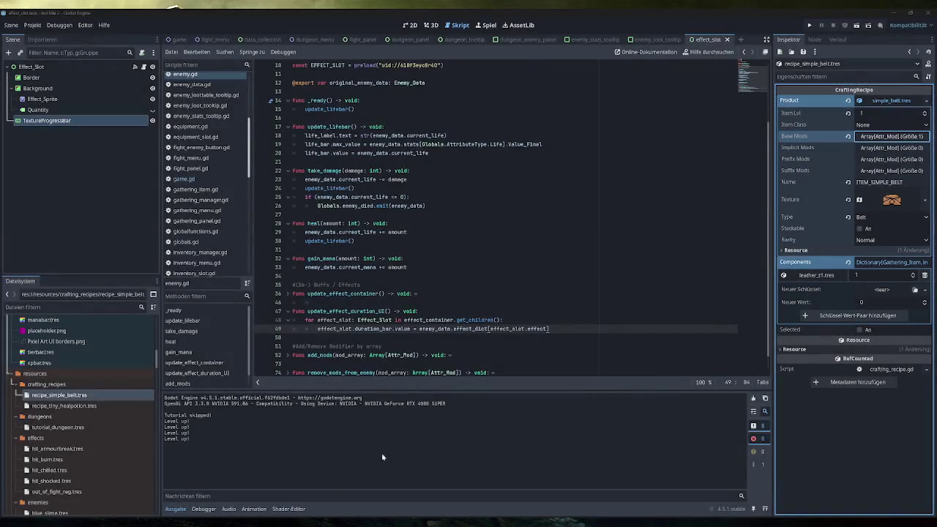
{"action": "key", "text": "alt+Tab"}
{"action": "key", "text": "ctrl+v"}
{"action": "mouse_move", "coordinate": [482, 292]}
{"action": "left_mouse_down"}
{"action": "mouse_move", "coordinate": [481, 224]}
{"action": "mouse_move", "coordinate": [455, 219]}
{"action": "left_mouse_up"}
Step: Position the recipe screenshot directly beneath the helmet Equipment screenshot
{"action": "scroll", "coordinate": [555, 328], "scroll_direction": "up", "scroll_amount": 3}
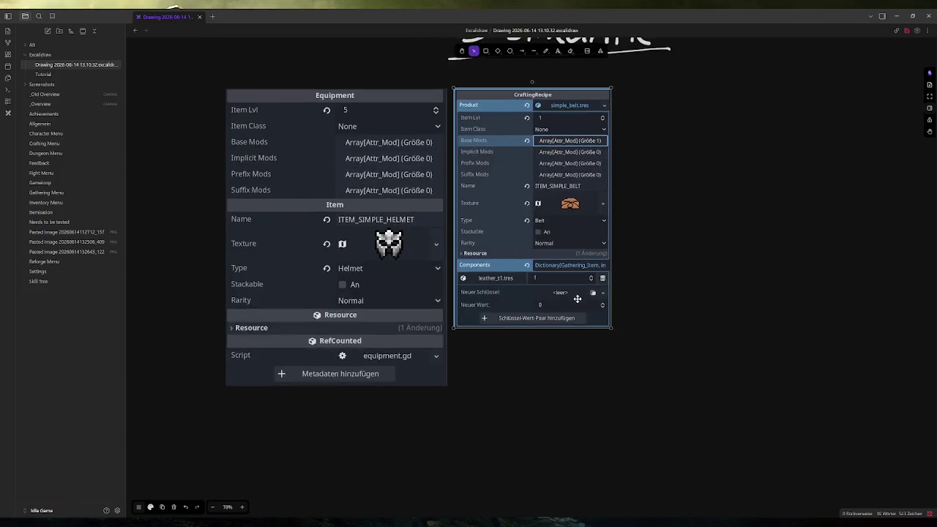
{"action": "scroll", "coordinate": [679, 316], "scroll_direction": "down", "scroll_amount": 4}
{"action": "left_click", "coordinate": [636, 287], "text": "ctrl"}
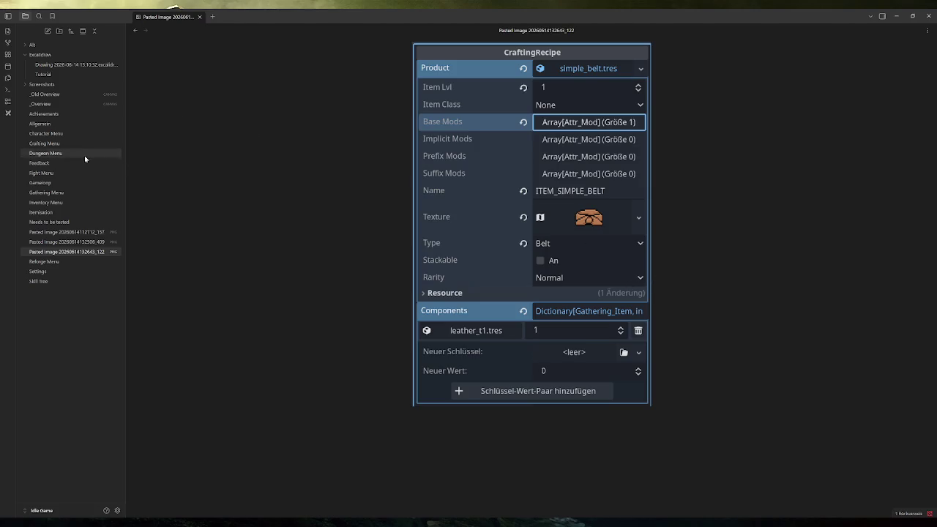
{"action": "left_click", "coordinate": [73, 64]}
{"action": "scroll", "coordinate": [633, 326], "scroll_direction": "down", "scroll_amount": 4}
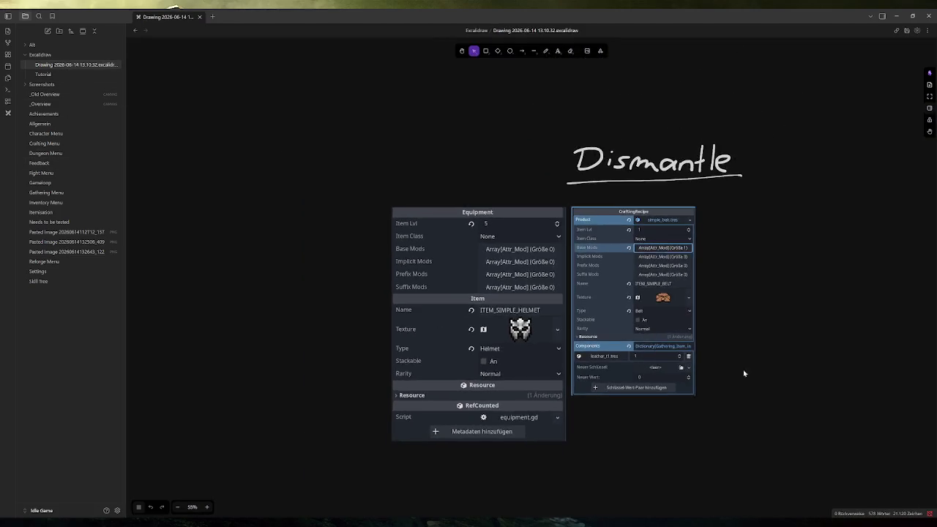
{"action": "left_click_drag", "start_coordinate": [742, 372], "coordinate": [571, 213]}
{"action": "mouse_move", "coordinate": [484, 170]}
{"action": "left_mouse_down"}
{"action": "mouse_move", "coordinate": [358, 375]}
{"action": "mouse_move", "coordinate": [309, 410]}
{"action": "left_mouse_up"}
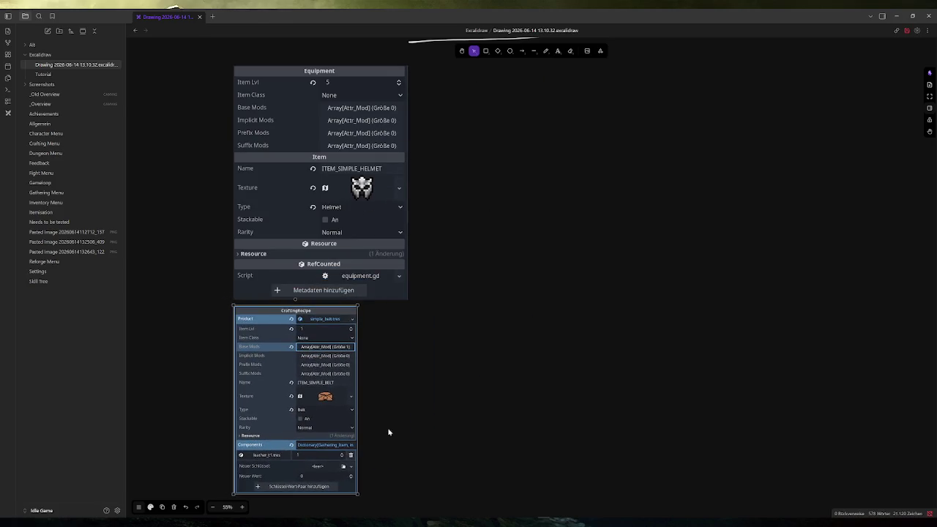
Step: Enlarge the CraftingRecipe screenshot to match the Equipment screenshot's width
{"action": "scroll", "coordinate": [469, 366], "scroll_direction": "down", "scroll_amount": 3}
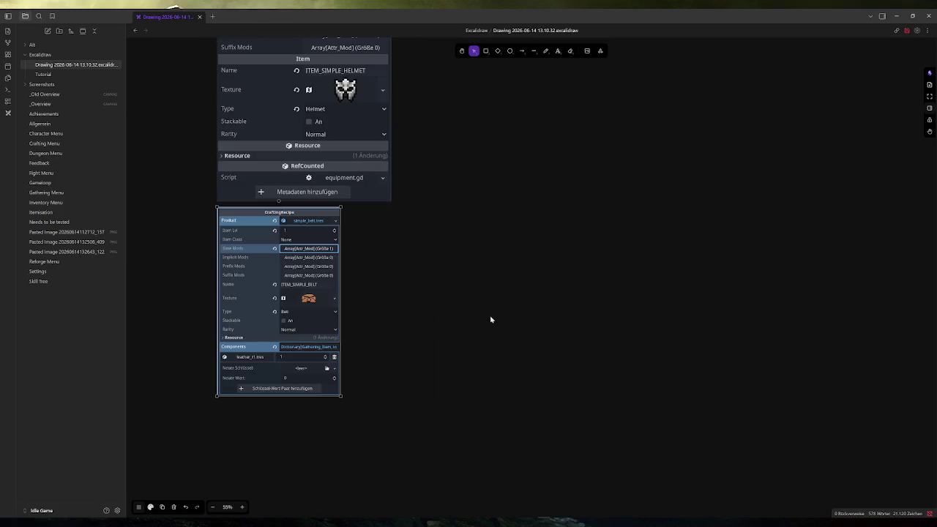
{"action": "left_click_drag", "start_coordinate": [339, 395], "coordinate": [391, 437]}
{"action": "left_click", "coordinate": [470, 330]}
{"action": "scroll", "coordinate": [470, 331], "scroll_direction": "up", "scroll_amount": 2}
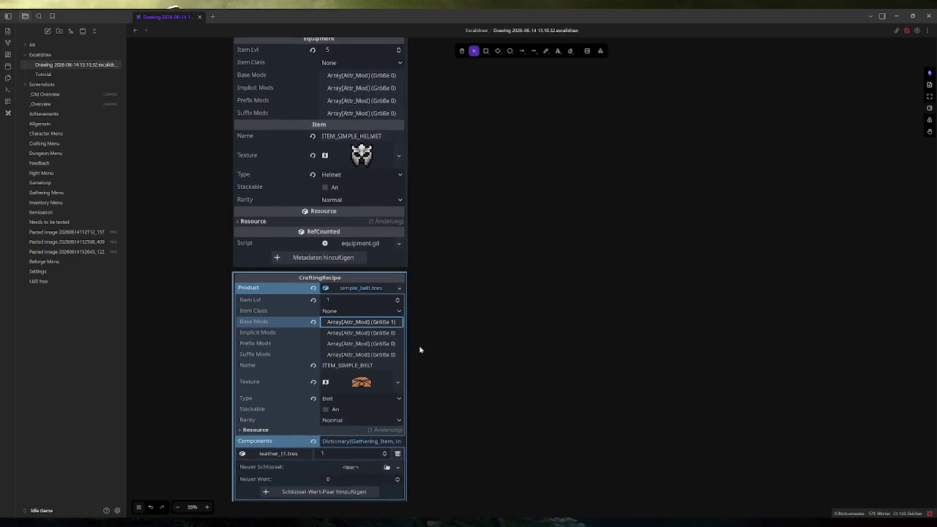
{"action": "key", "text": "ctrl+z"}
{"action": "key", "text": "ctrl+z"}
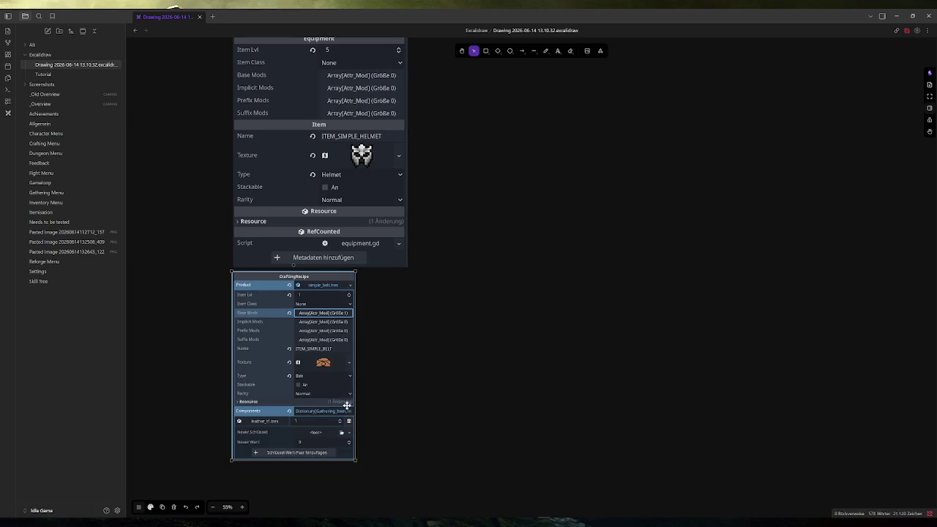
{"action": "mouse_move", "coordinate": [356, 460]}
{"action": "left_mouse_down"}
{"action": "mouse_move", "coordinate": [398, 495]}
{"action": "mouse_move", "coordinate": [404, 512]}
{"action": "left_mouse_up"}
{"action": "left_click", "coordinate": [469, 342]}
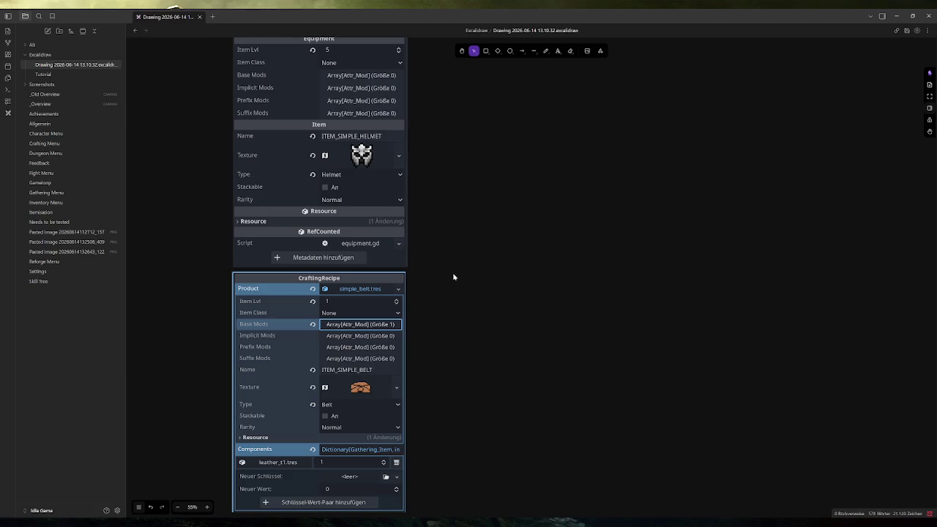
{"action": "scroll", "coordinate": [455, 273], "scroll_direction": "up", "scroll_amount": 1}
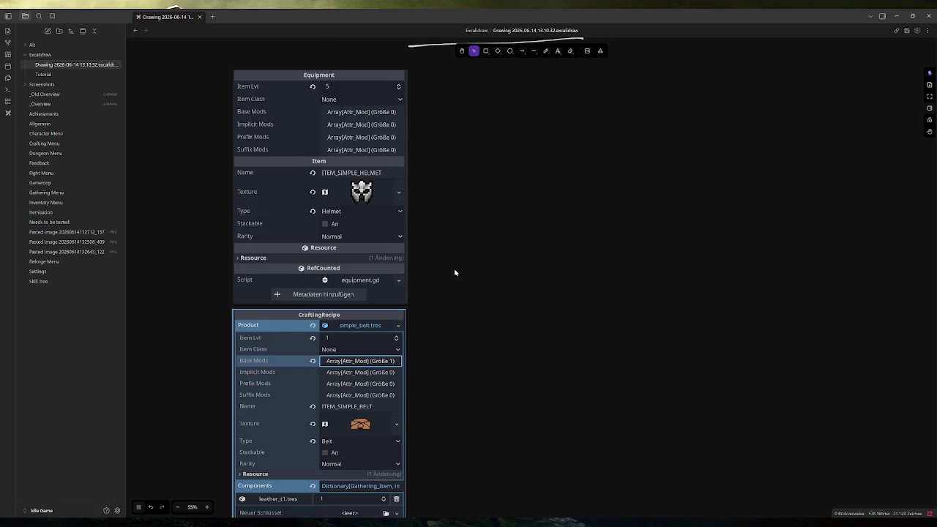
{"action": "left_click", "coordinate": [546, 51]}
{"action": "scroll", "coordinate": [534, 264], "scroll_direction": "up", "scroll_amount": 2}
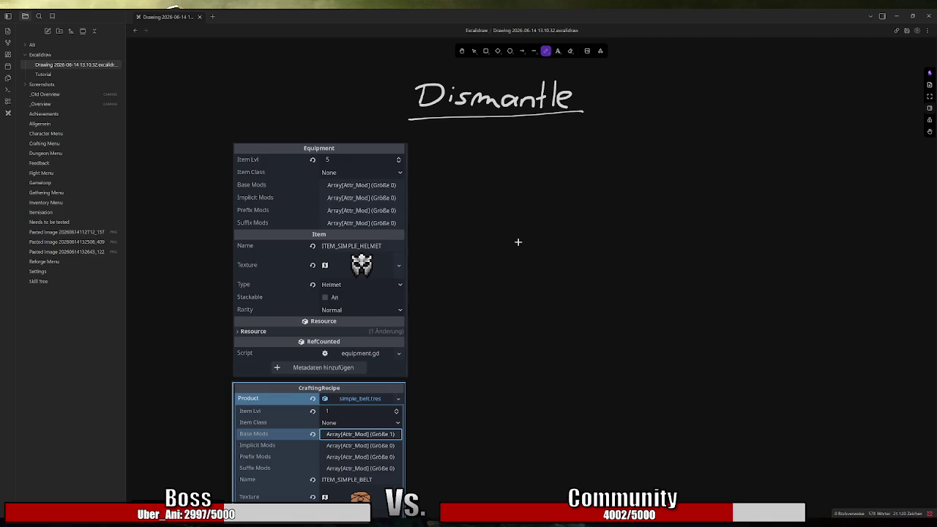
Step: Scroll through the canvas to review the helmet and belt recipe screenshots
{"action": "scroll", "coordinate": [496, 219], "scroll_direction": "down", "scroll_amount": 1}
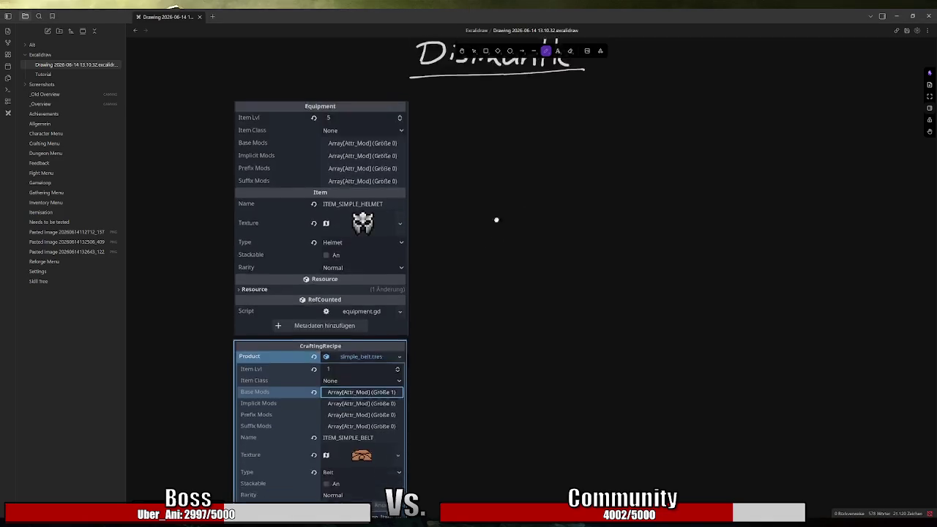
{"action": "scroll", "coordinate": [496, 220], "scroll_direction": "down", "scroll_amount": 1}
{"action": "scroll", "coordinate": [474, 318], "scroll_direction": "down", "scroll_amount": 3}
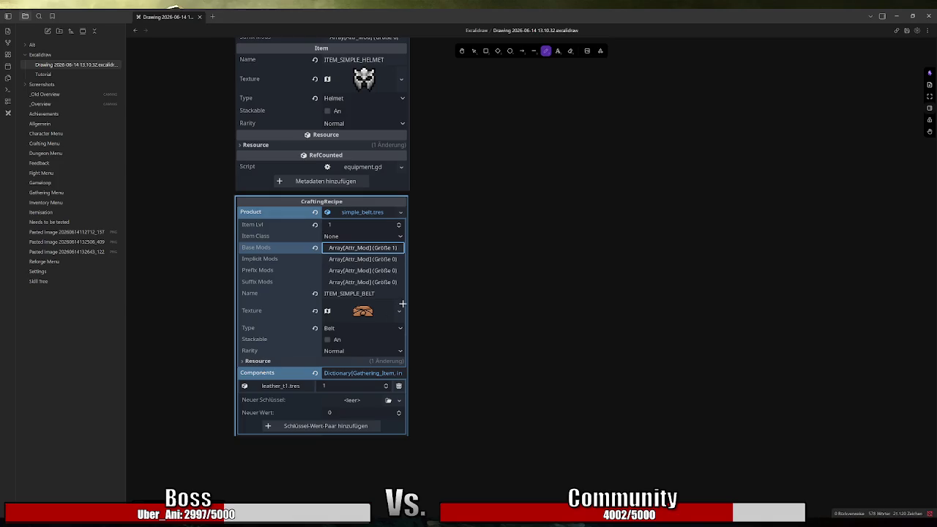
{"action": "scroll", "coordinate": [410, 297], "scroll_direction": "up", "scroll_amount": 1}
{"action": "scroll", "coordinate": [411, 297], "scroll_direction": "up", "scroll_amount": 1}
{"action": "scroll", "coordinate": [410, 298], "scroll_direction": "up", "scroll_amount": 1}
{"action": "scroll", "coordinate": [411, 297], "scroll_direction": "down", "scroll_amount": 1}
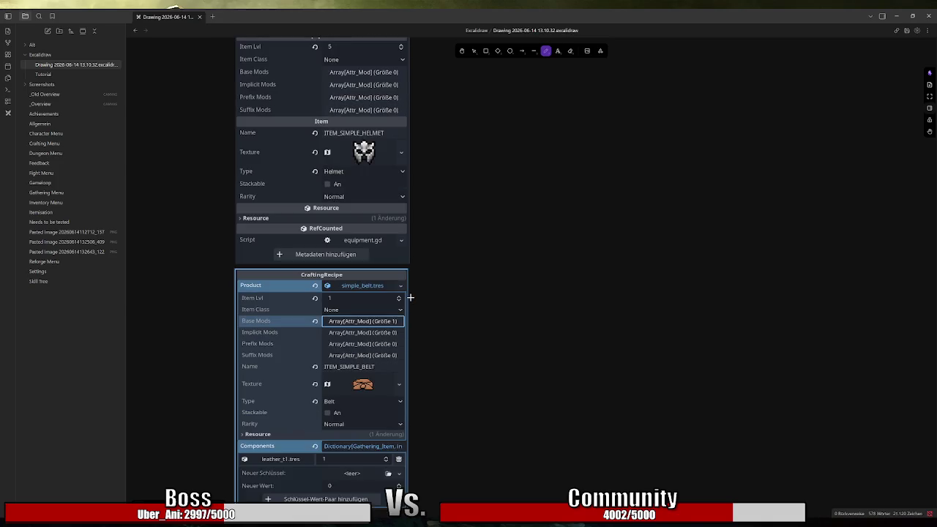
Step: Handwrite an arrow labelled 'gerollt' to the right of the Equipment screenshot
{"action": "scroll", "coordinate": [473, 212], "scroll_direction": "up", "scroll_amount": 1}
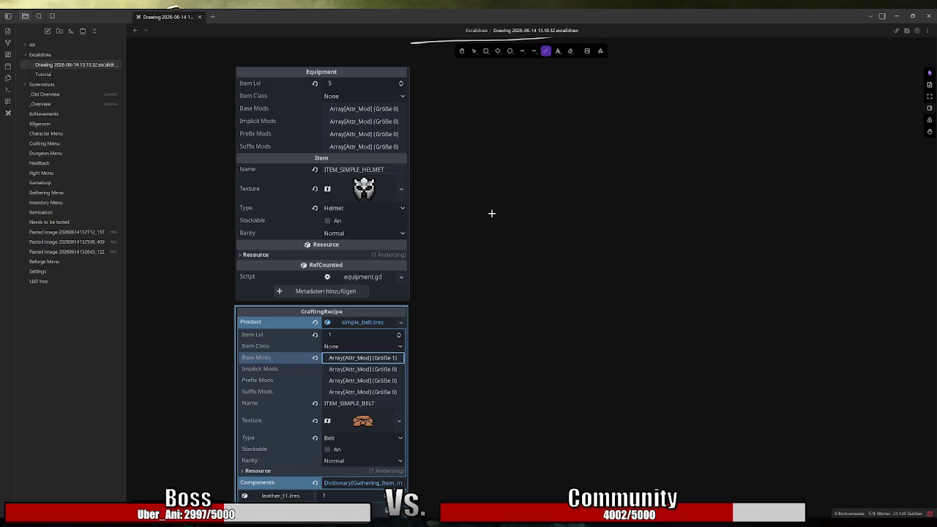
{"action": "scroll", "coordinate": [488, 207], "scroll_direction": "up", "scroll_amount": 2}
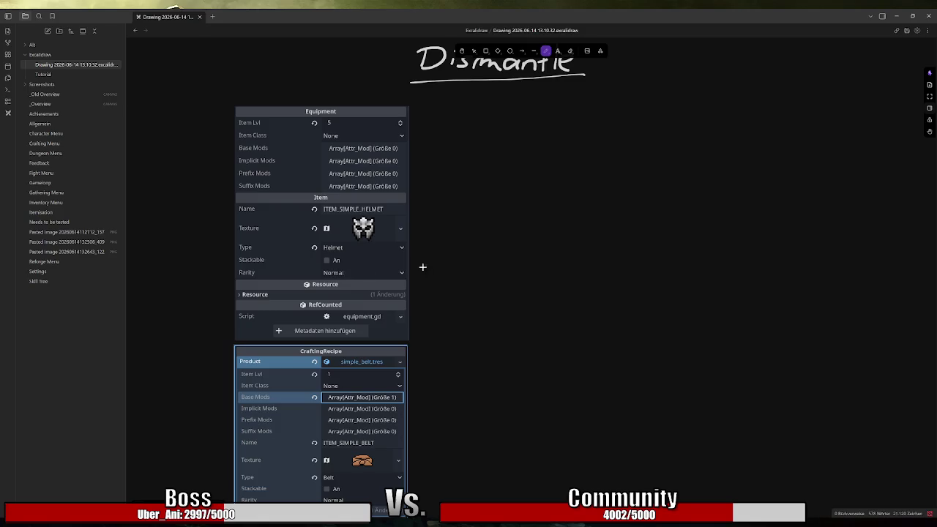
{"action": "mouse_move", "coordinate": [419, 270]}
{"action": "left_mouse_down"}
{"action": "mouse_move", "coordinate": [489, 266]}
{"action": "mouse_move", "coordinate": [511, 283]}
{"action": "mouse_move", "coordinate": [505, 263]}
{"action": "mouse_move", "coordinate": [516, 261]}
{"action": "left_mouse_up"}
{"action": "scroll", "coordinate": [436, 379], "scroll_direction": "down", "scroll_amount": 3}
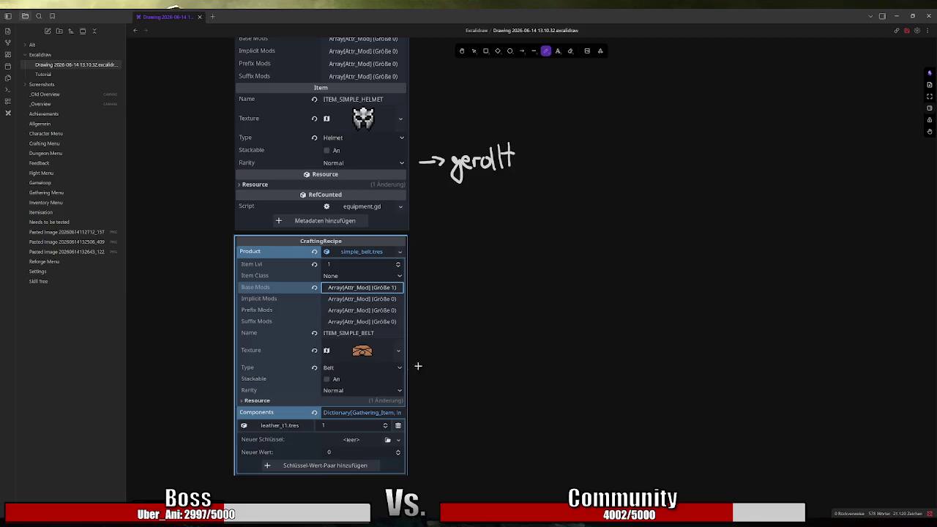
{"action": "scroll", "coordinate": [426, 382], "scroll_direction": "up", "scroll_amount": 3}
{"action": "key", "text": "alt+Tab"}
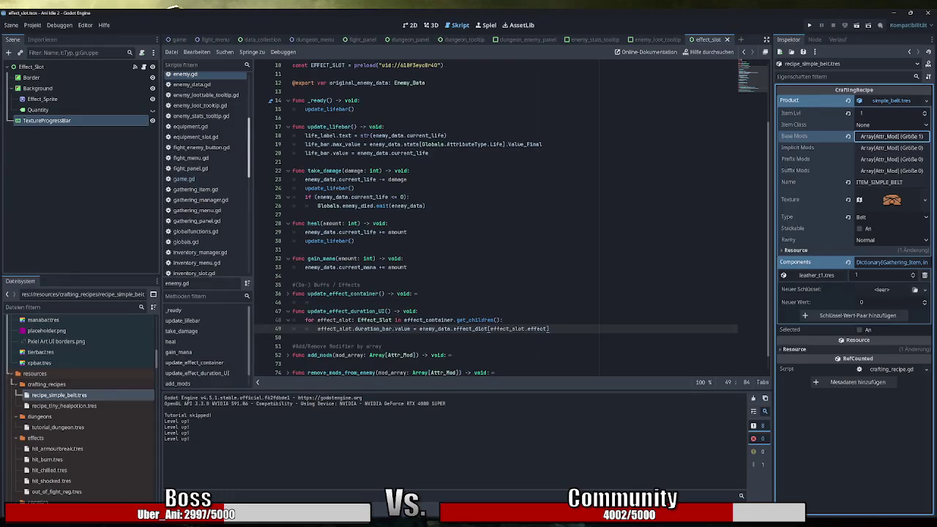
Step: Open crafting_recipe.gd and crafting_menu.gd and highlight current_recipe and product usages
{"action": "scroll", "coordinate": [211, 209], "scroll_direction": "up", "scroll_amount": 4}
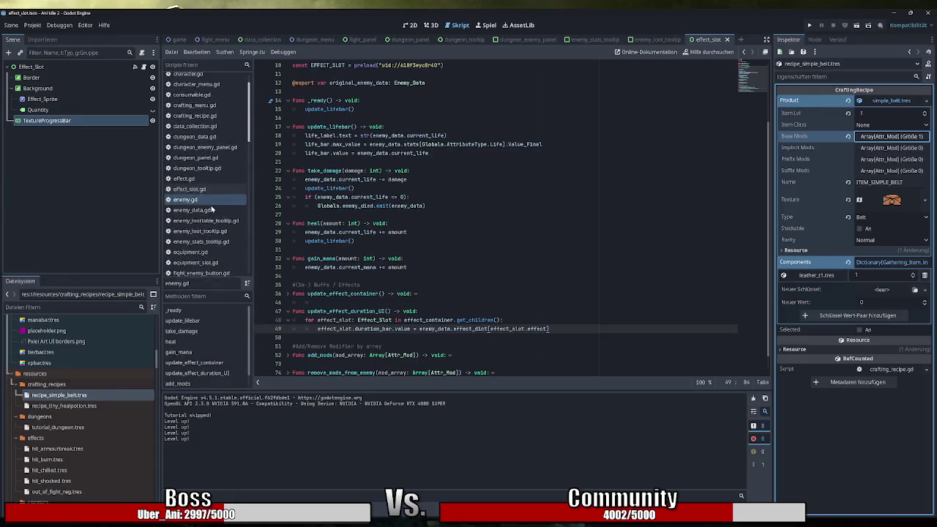
{"action": "scroll", "coordinate": [212, 209], "scroll_direction": "up", "scroll_amount": 1}
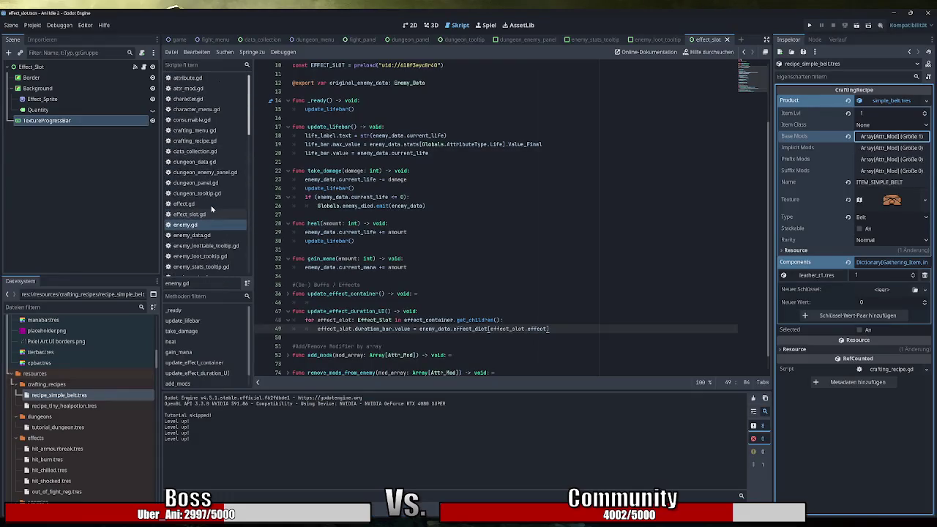
{"action": "left_click", "coordinate": [209, 141]}
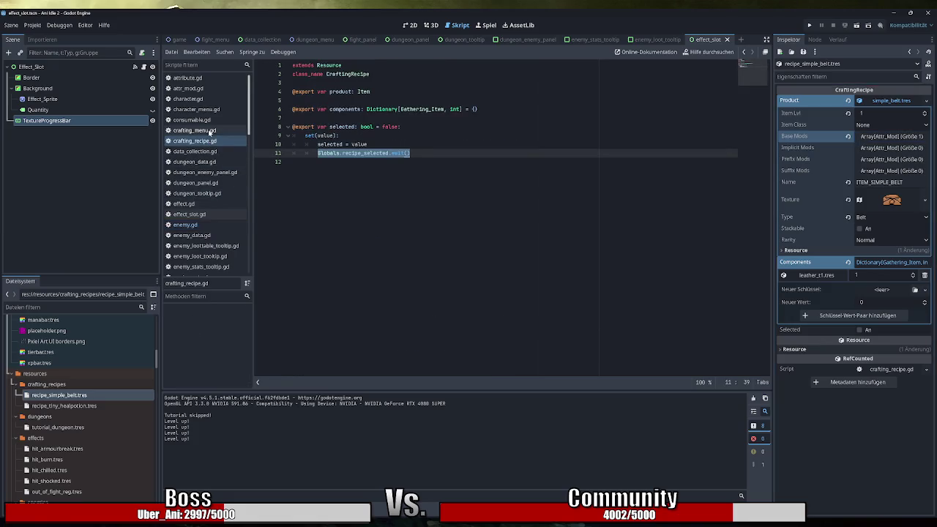
{"action": "left_click", "coordinate": [210, 131]}
{"action": "scroll", "coordinate": [496, 218], "scroll_direction": "down", "scroll_amount": 4}
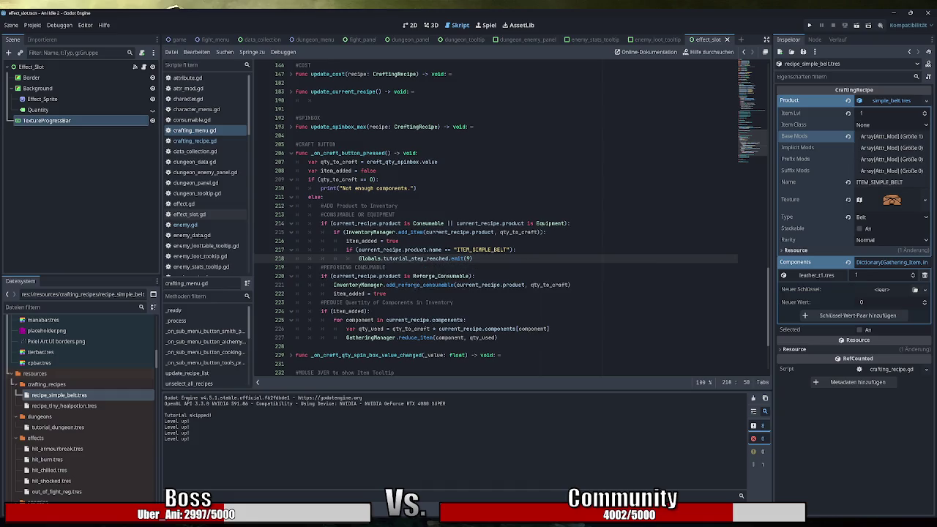
{"action": "double_click", "coordinate": [447, 232]}
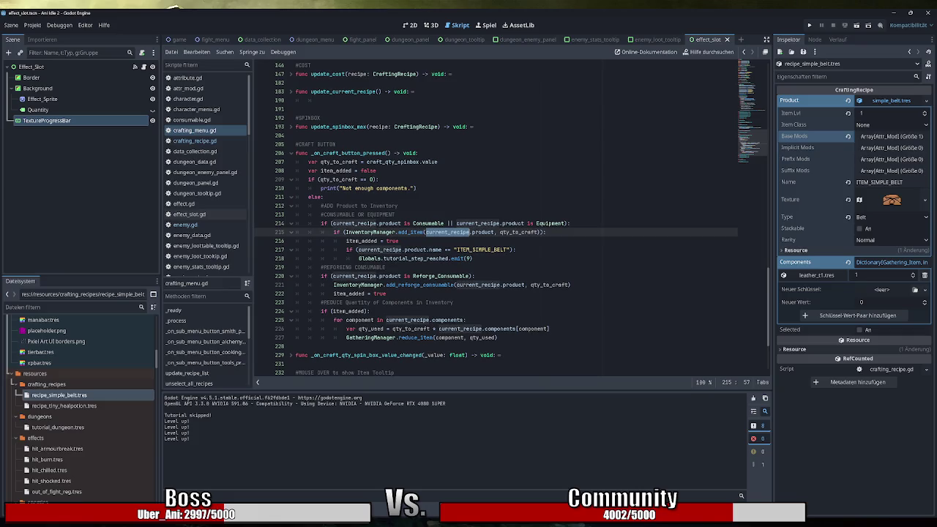
{"action": "double_click", "coordinate": [482, 232]}
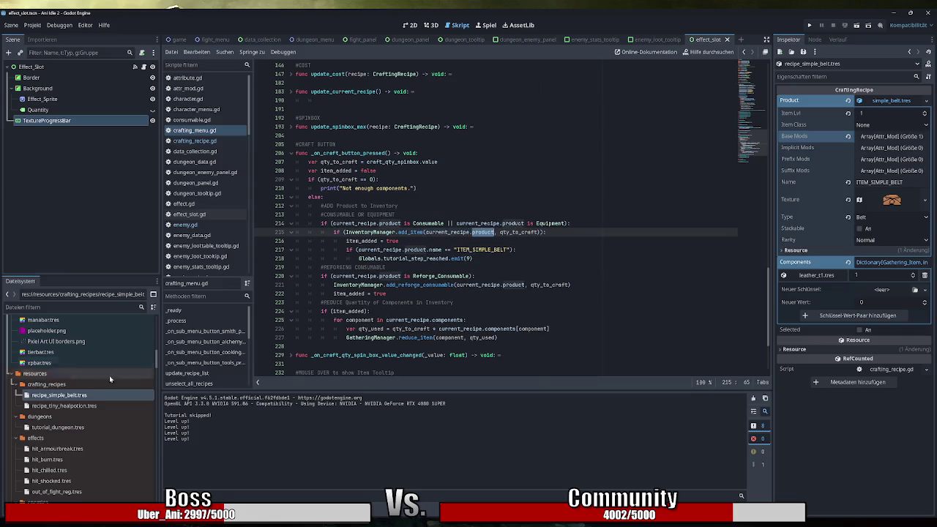
Step: Toggle the recipe's Product details, then minimize Godot to return to Obsidian
{"action": "left_click", "coordinate": [68, 396]}
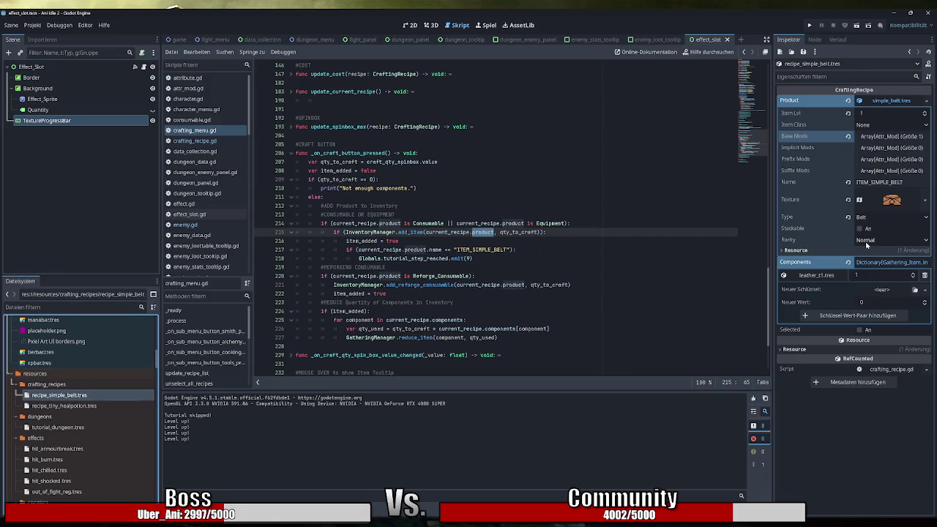
{"action": "left_click", "coordinate": [897, 107]}
{"action": "left_click", "coordinate": [896, 104]}
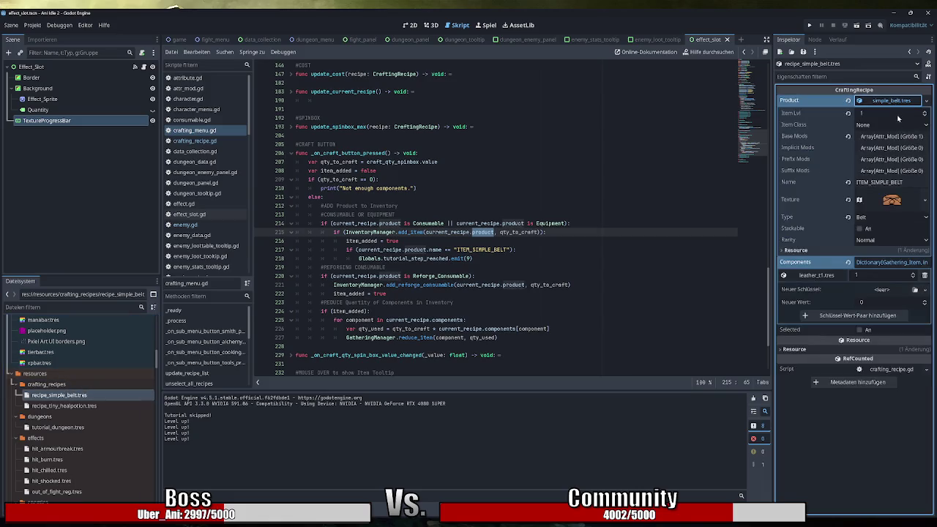
{"action": "scroll", "coordinate": [108, 439], "scroll_direction": "up", "scroll_amount": 1}
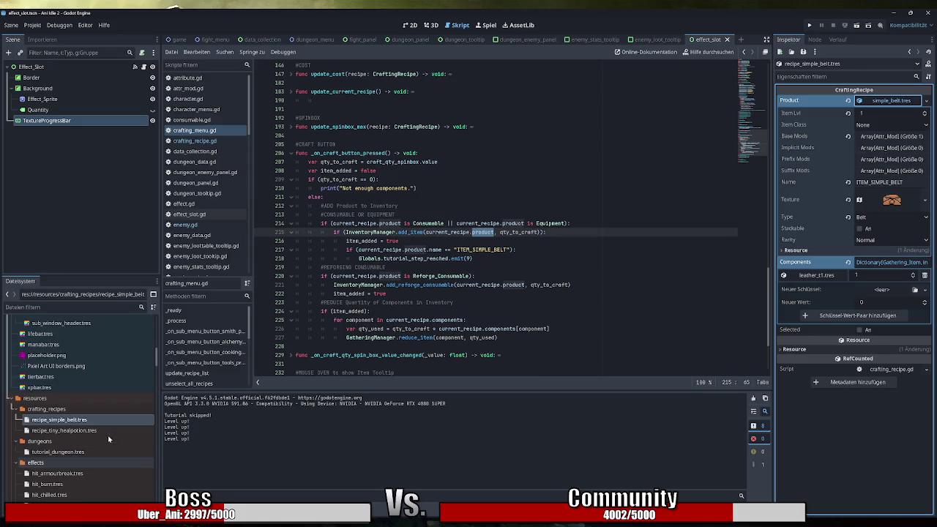
{"action": "left_click", "coordinate": [890, 14]}
{"action": "key", "text": "ctrl+v"}
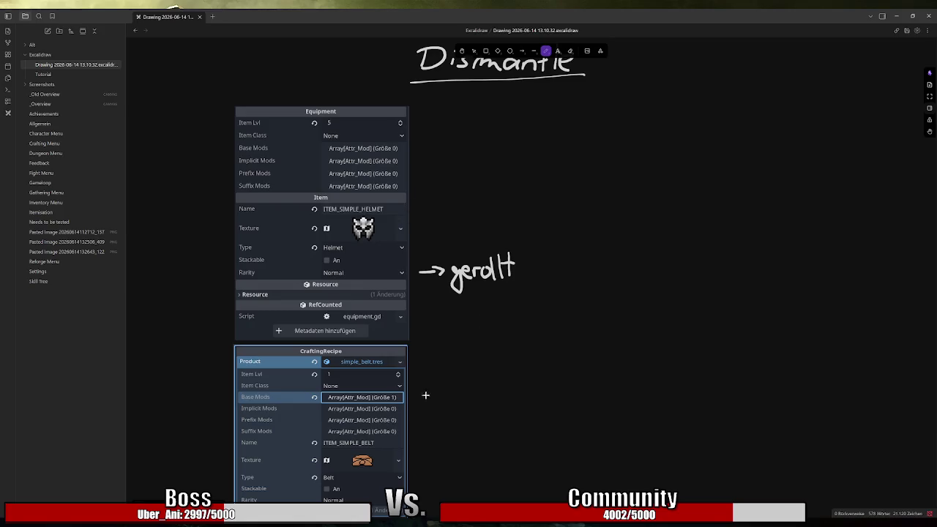
Step: Handwrite '→ fest' beside the CraftingRecipe's Stackable and Rarity rows
{"action": "scroll", "coordinate": [437, 396], "scroll_direction": "down", "scroll_amount": 1}
{"action": "mouse_move", "coordinate": [416, 430]}
{"action": "left_mouse_down"}
{"action": "mouse_move", "coordinate": [434, 430]}
{"action": "mouse_move", "coordinate": [446, 448]}
{"action": "mouse_move", "coordinate": [497, 421]}
{"action": "left_mouse_up"}
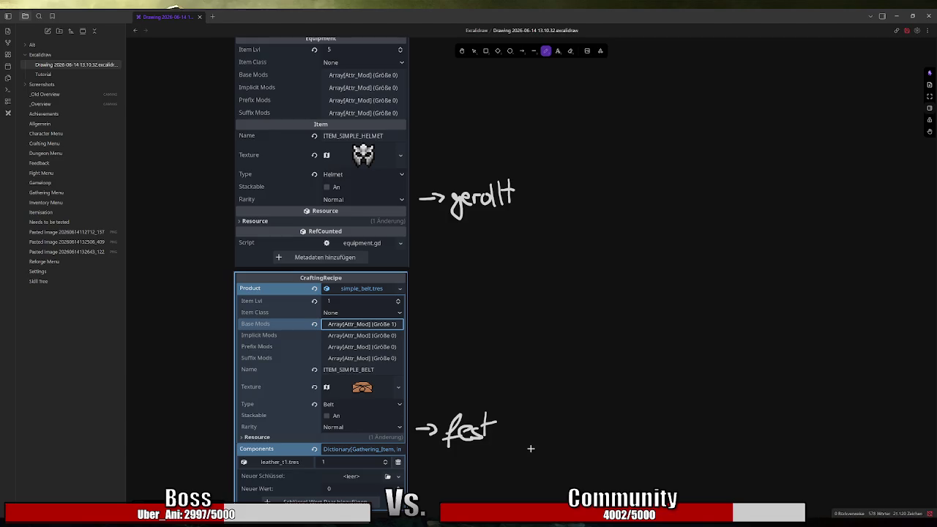
{"action": "scroll", "coordinate": [542, 438], "scroll_direction": "up", "scroll_amount": 2}
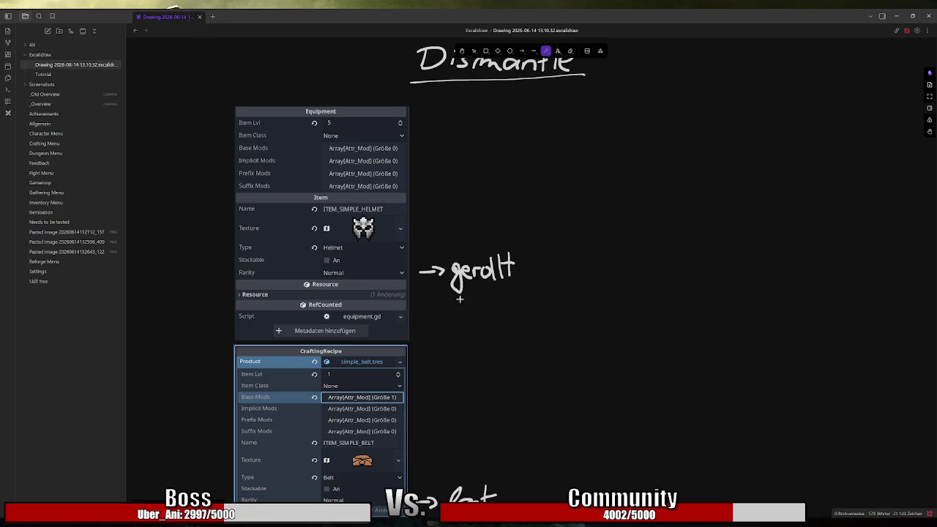
{"action": "scroll", "coordinate": [452, 274], "scroll_direction": "down", "scroll_amount": 3}
{"action": "scroll", "coordinate": [348, 387], "scroll_direction": "up", "scroll_amount": 5}
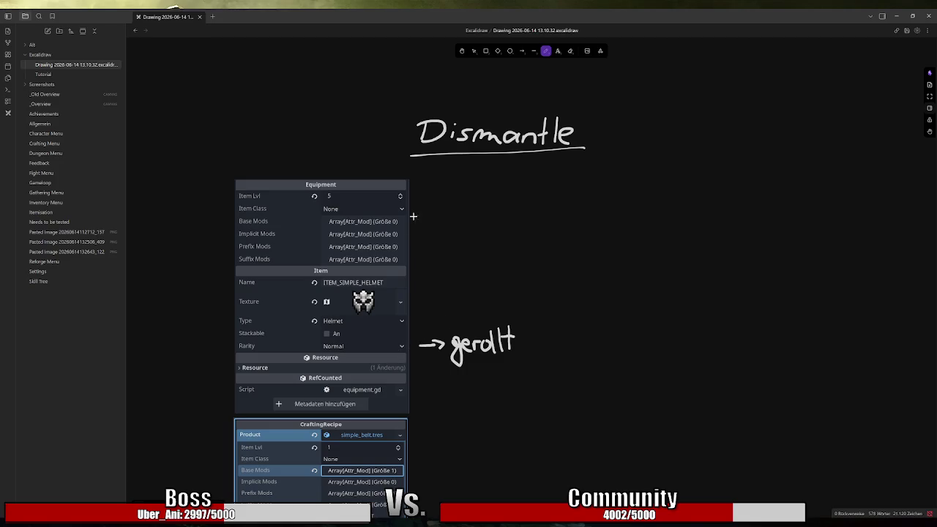
Step: Undo a stray loop on the Equipment header and write '→ fest' beside the recipe's Item Lvl
{"action": "mouse_move", "coordinate": [229, 186]}
{"action": "left_mouse_down"}
{"action": "mouse_move", "coordinate": [439, 192]}
{"action": "mouse_move", "coordinate": [290, 208]}
{"action": "mouse_move", "coordinate": [246, 186]}
{"action": "left_mouse_up"}
{"action": "key", "text": "ctrl+z"}
{"action": "scroll", "coordinate": [449, 210], "scroll_direction": "down", "scroll_amount": 4}
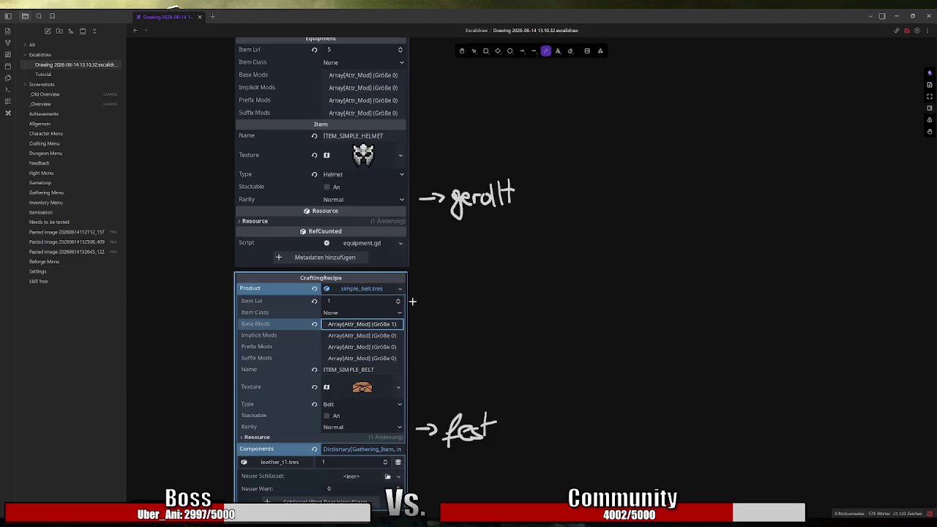
{"action": "left_click_drag", "start_coordinate": [412, 300], "coordinate": [428, 298]}
{"action": "mouse_move", "coordinate": [424, 294]}
{"action": "left_mouse_down"}
{"action": "mouse_move", "coordinate": [442, 317]}
{"action": "mouse_move", "coordinate": [454, 306]}
{"action": "mouse_move", "coordinate": [476, 313]}
{"action": "left_mouse_up"}
{"action": "left_click_drag", "start_coordinate": [468, 300], "coordinate": [480, 299]}
{"action": "scroll", "coordinate": [439, 268], "scroll_direction": "up", "scroll_amount": 2}
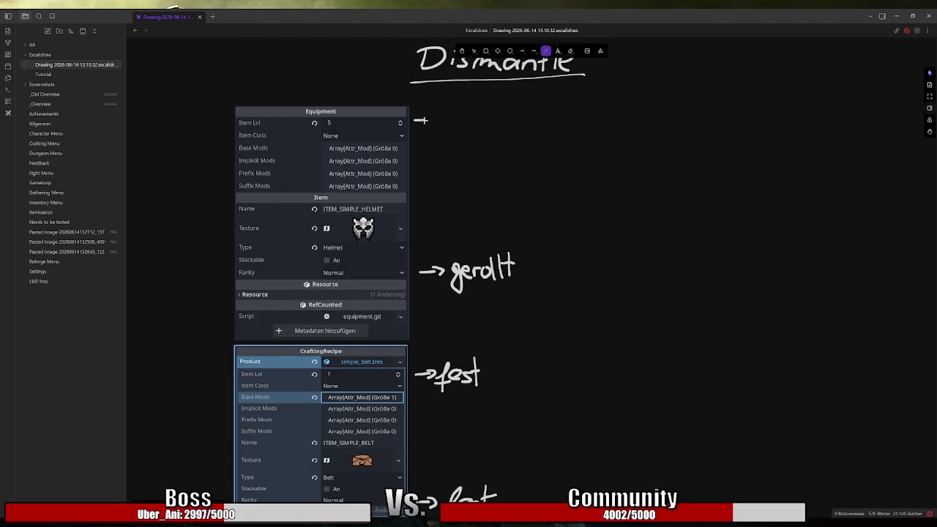
Step: Write '→ M.Lvl' beside the Equipment screenshot's Item Lvl row
{"action": "mouse_move", "coordinate": [419, 120]}
{"action": "left_mouse_down"}
{"action": "mouse_move", "coordinate": [443, 120]}
{"action": "mouse_move", "coordinate": [432, 127]}
{"action": "mouse_move", "coordinate": [464, 111]}
{"action": "mouse_move", "coordinate": [476, 128]}
{"action": "mouse_move", "coordinate": [499, 124]}
{"action": "left_mouse_up"}
{"action": "left_click", "coordinate": [481, 126]}
{"action": "left_click_drag", "start_coordinate": [500, 116], "coordinate": [527, 123]}
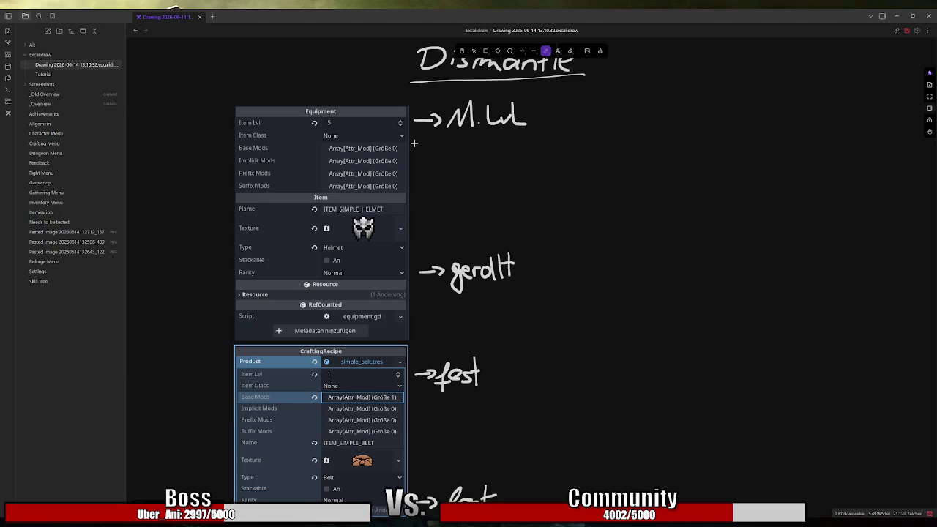
Step: Brace the mod rows with '→ gerollt' and add another '→ fest' under the belt recipe
{"action": "left_click_drag", "start_coordinate": [415, 142], "coordinate": [423, 189]}
{"action": "key", "text": "ctrl+z"}
{"action": "mouse_move", "coordinate": [418, 168]}
{"action": "left_mouse_down"}
{"action": "mouse_move", "coordinate": [414, 190]}
{"action": "mouse_move", "coordinate": [464, 183]}
{"action": "mouse_move", "coordinate": [455, 193]}
{"action": "mouse_move", "coordinate": [506, 165]}
{"action": "mouse_move", "coordinate": [517, 183]}
{"action": "mouse_move", "coordinate": [526, 173]}
{"action": "left_mouse_up"}
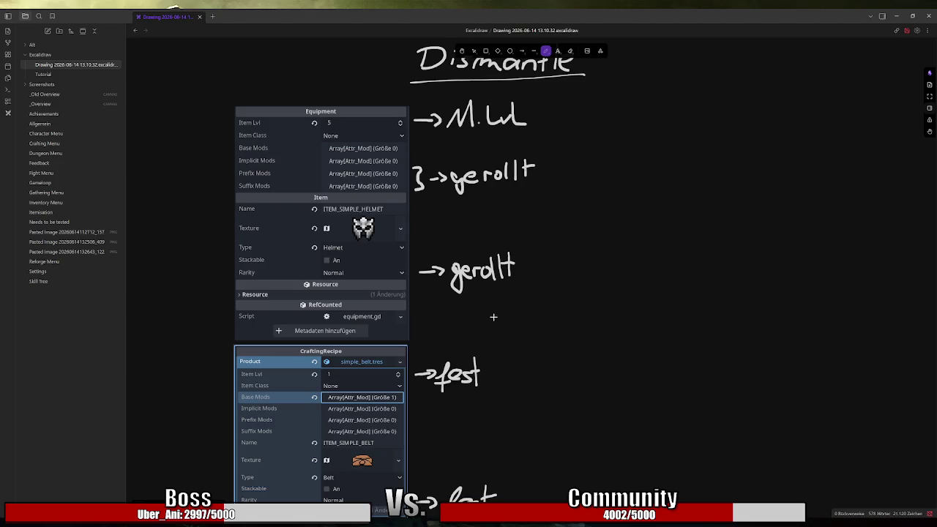
{"action": "scroll", "coordinate": [491, 313], "scroll_direction": "down", "scroll_amount": 3}
{"action": "mouse_move", "coordinate": [417, 272]}
{"action": "left_mouse_down"}
{"action": "mouse_move", "coordinate": [453, 284]}
{"action": "mouse_move", "coordinate": [464, 270]}
{"action": "mouse_move", "coordinate": [482, 279]}
{"action": "mouse_move", "coordinate": [477, 285]}
{"action": "left_mouse_up"}
{"action": "mouse_move", "coordinate": [484, 254]}
{"action": "left_mouse_down"}
{"action": "mouse_move", "coordinate": [486, 273]}
{"action": "mouse_move", "coordinate": [498, 265]}
{"action": "left_mouse_up"}
{"action": "scroll", "coordinate": [559, 331], "scroll_direction": "up", "scroll_amount": 3}
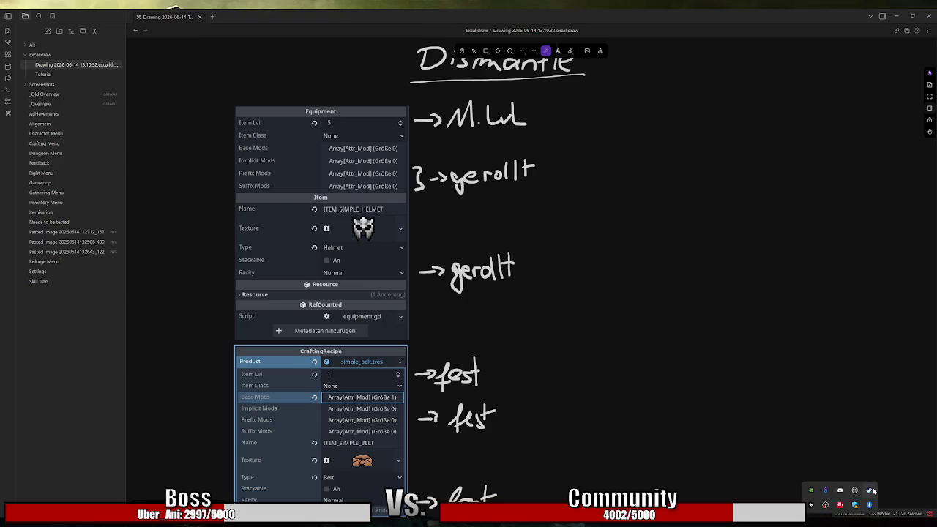
{"action": "left_click", "coordinate": [870, 489]}
{"action": "left_click", "coordinate": [523, 51]}
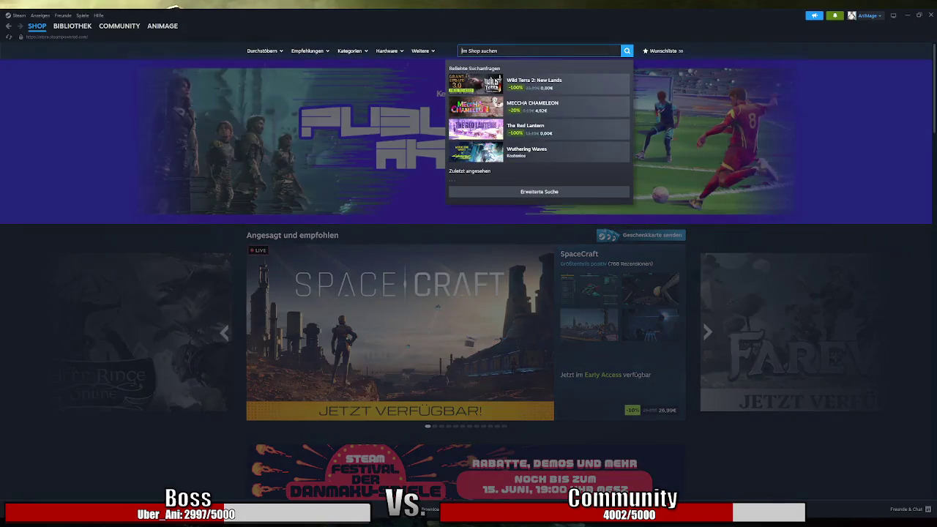
{"action": "type", "text": "vampire"}
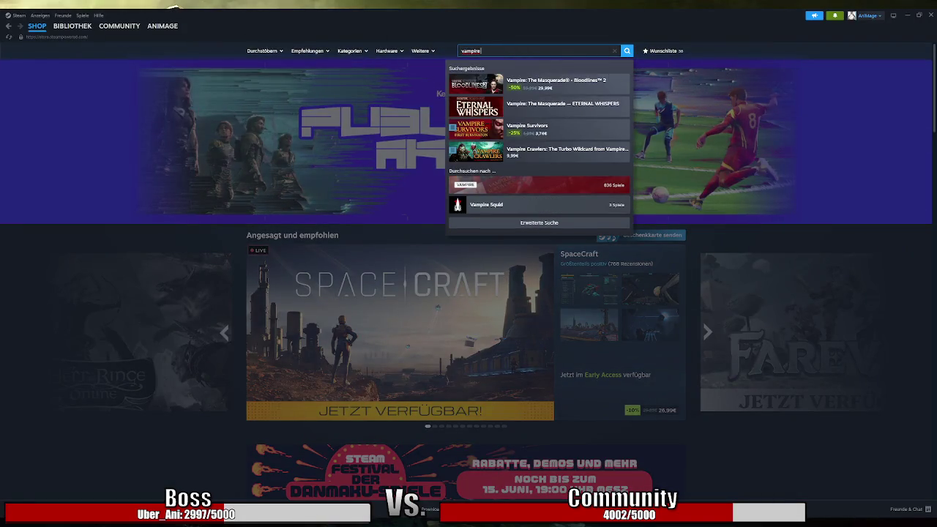
{"action": "type", "text": " craw"}
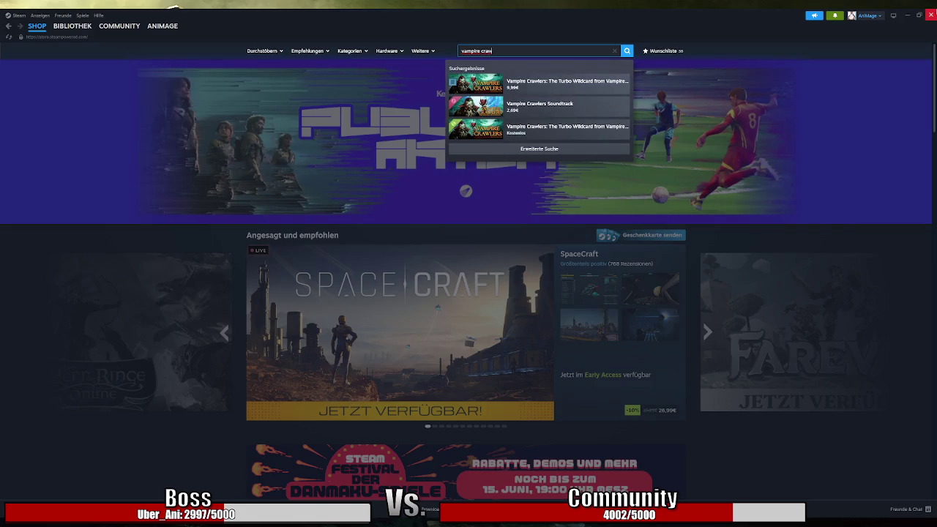
{"action": "left_click", "coordinate": [930, 15]}
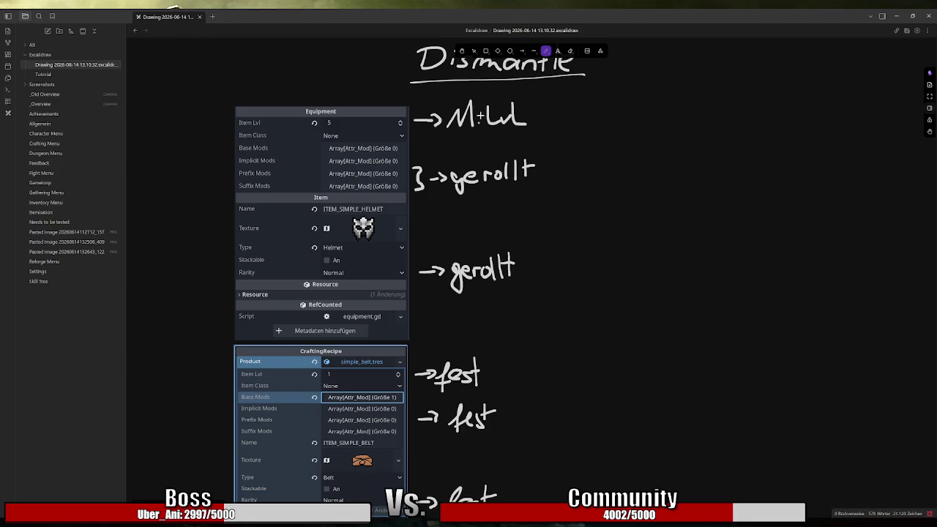
{"action": "scroll", "coordinate": [431, 191], "scroll_direction": "up", "scroll_amount": 1}
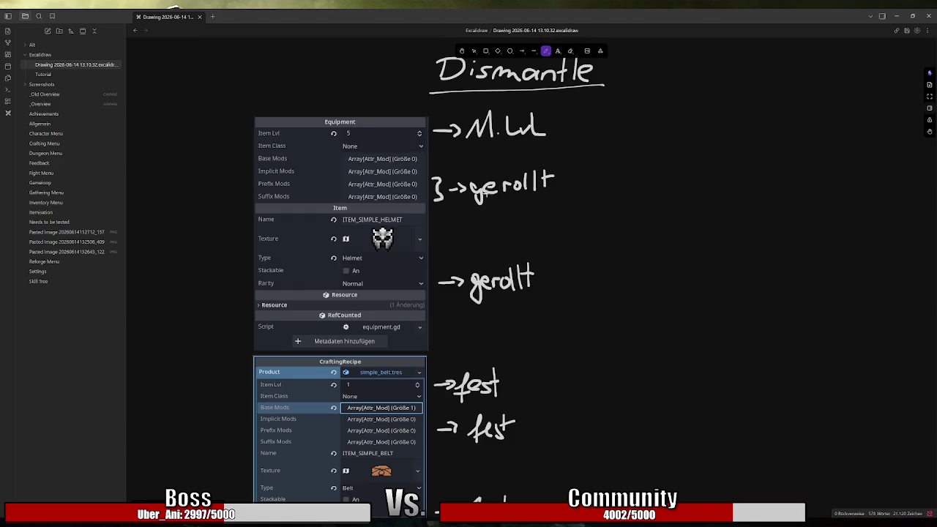
{"action": "left_click", "coordinate": [473, 51]}
Step: Delete the handwritten arrow notes and the leftover small pen stroke
{"action": "mouse_move", "coordinate": [578, 104]}
{"action": "left_mouse_down"}
{"action": "mouse_move", "coordinate": [448, 272]}
{"action": "mouse_move", "coordinate": [428, 518]}
{"action": "left_mouse_up"}
{"action": "key", "text": "Delete"}
{"action": "scroll", "coordinate": [528, 361], "scroll_direction": "down", "scroll_amount": 5}
{"action": "left_click_drag", "start_coordinate": [527, 362], "coordinate": [454, 293]}
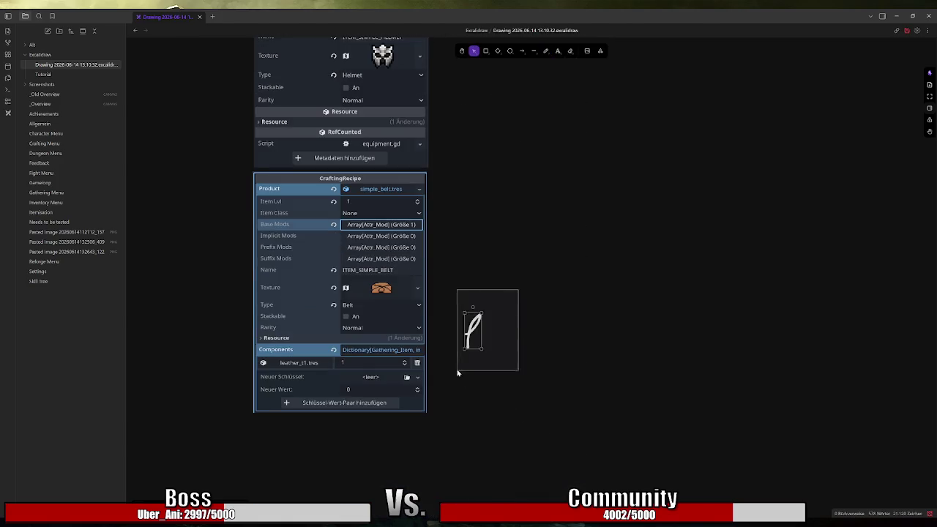
{"action": "key", "text": "Delete"}
{"action": "scroll", "coordinate": [517, 233], "scroll_direction": "up", "scroll_amount": 5}
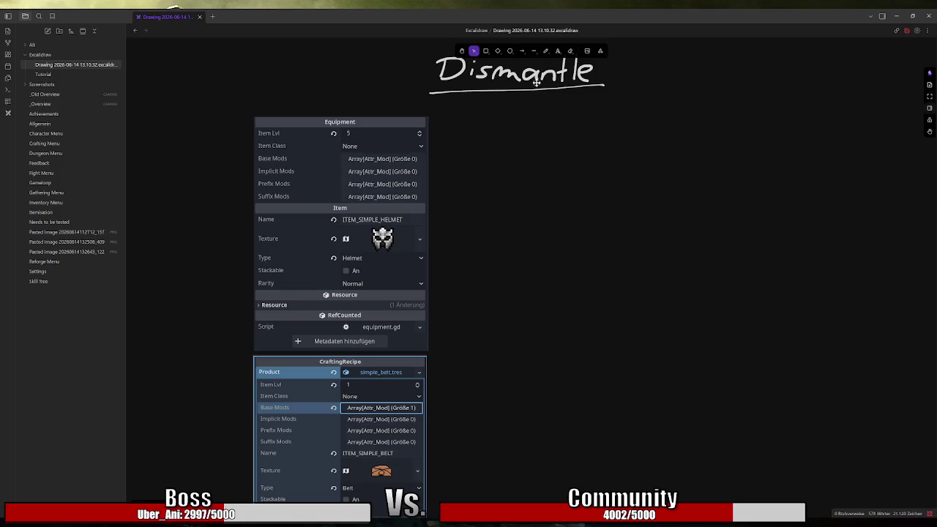
Step: Move the CraftingRecipe screenshot left of the Equipment screenshot and enlarge the Equipment one
{"action": "scroll", "coordinate": [448, 378], "scroll_direction": "down", "scroll_amount": 3}
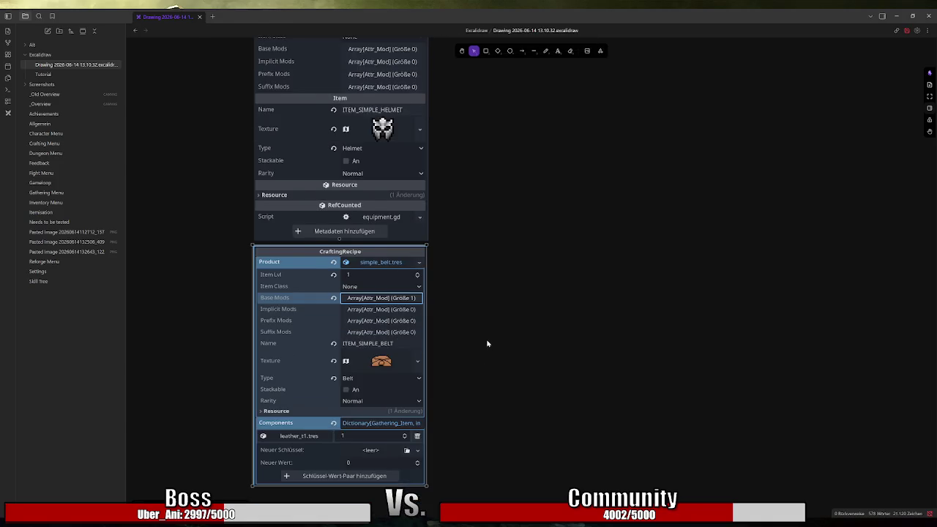
{"action": "scroll", "coordinate": [487, 341], "scroll_direction": "up", "scroll_amount": 2}
{"action": "scroll", "coordinate": [487, 342], "scroll_direction": "left", "scroll_amount": 2}
{"action": "mouse_move", "coordinate": [445, 416]}
{"action": "left_mouse_down"}
{"action": "mouse_move", "coordinate": [264, 176]}
{"action": "mouse_move", "coordinate": [245, 182]}
{"action": "mouse_move", "coordinate": [260, 182]}
{"action": "left_mouse_up"}
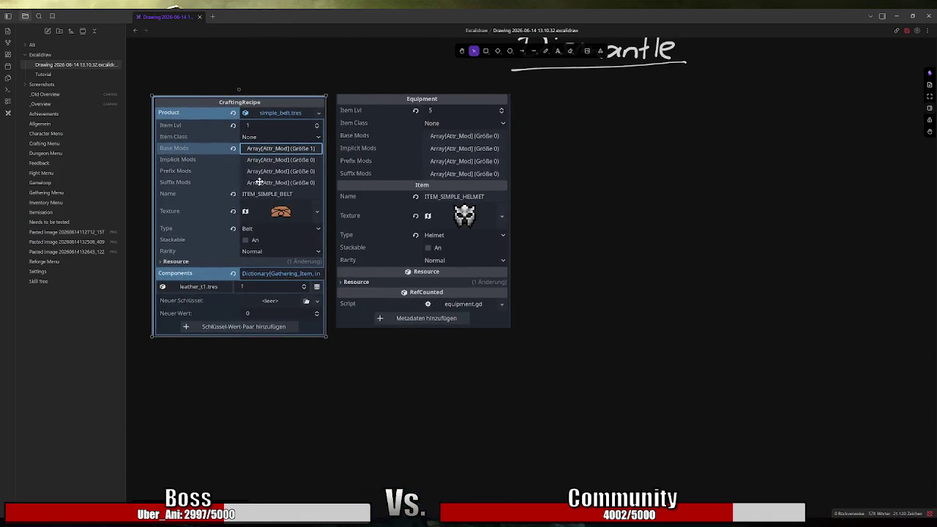
{"action": "left_click", "coordinate": [404, 160]}
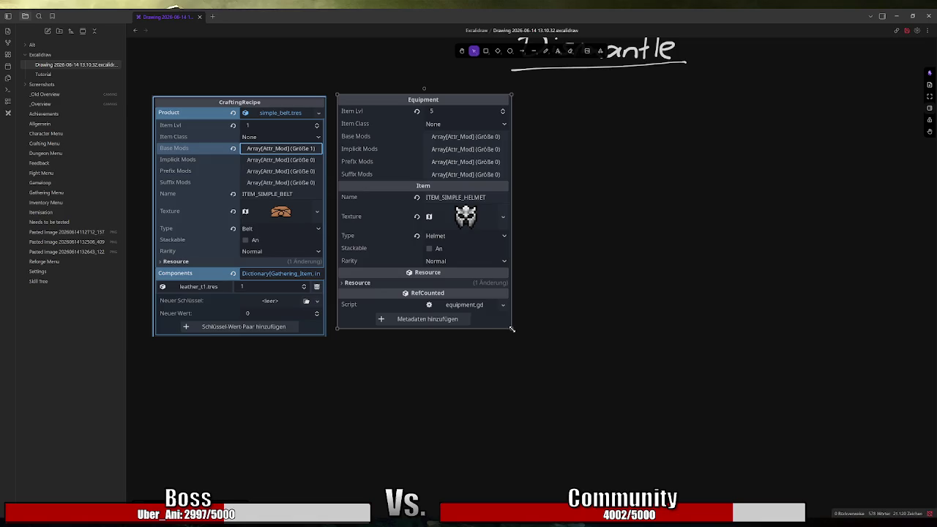
{"action": "left_click_drag", "start_coordinate": [513, 328], "coordinate": [614, 443]}
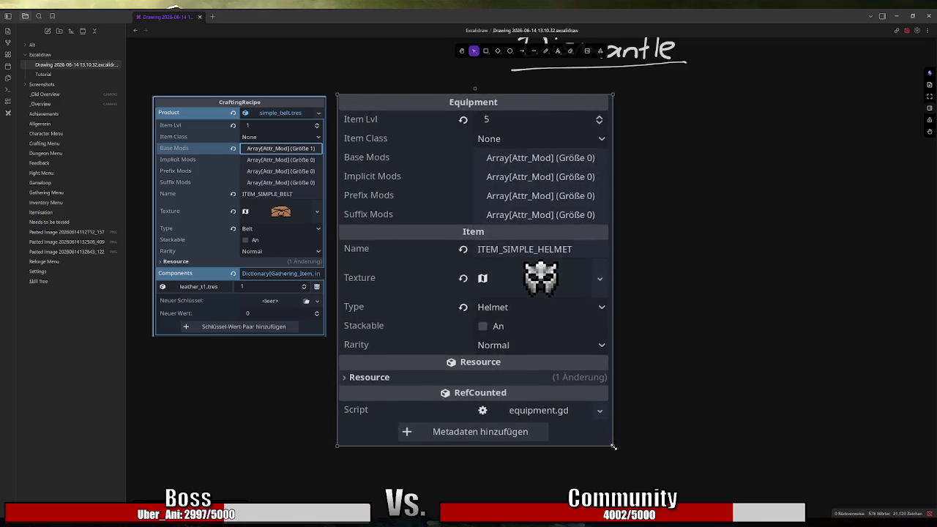
{"action": "left_click_drag", "start_coordinate": [715, 270], "coordinate": [606, 297]}
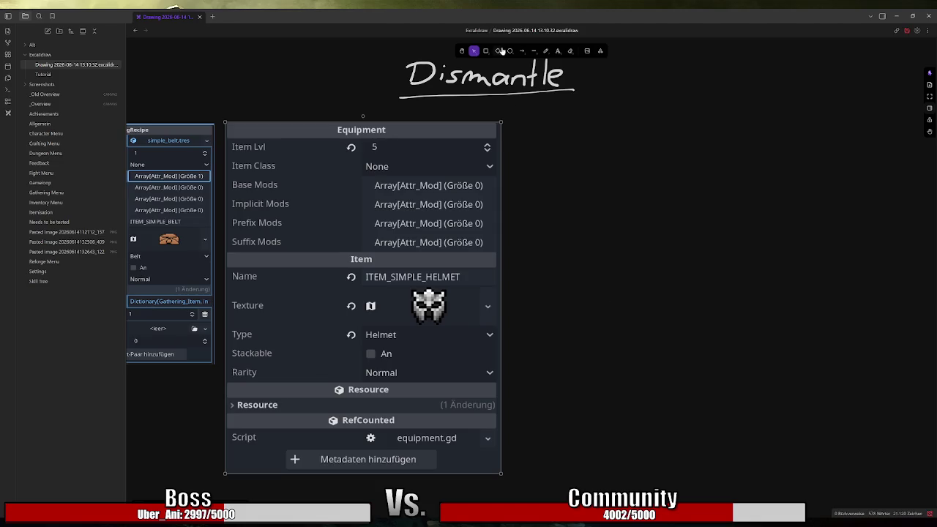
{"action": "left_click", "coordinate": [545, 51]}
{"action": "left_click_drag", "start_coordinate": [653, 207], "coordinate": [620, 222]}
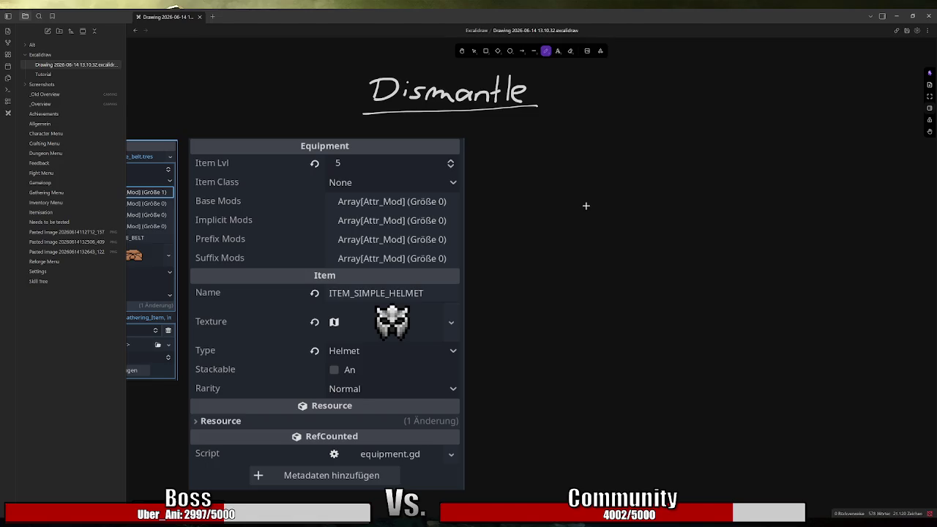
Step: Move the Equipment and belt recipe screenshots down a little
{"action": "left_click", "coordinate": [473, 50]}
{"action": "left_click_drag", "start_coordinate": [359, 209], "coordinate": [354, 260]}
{"action": "key", "text": "p"}
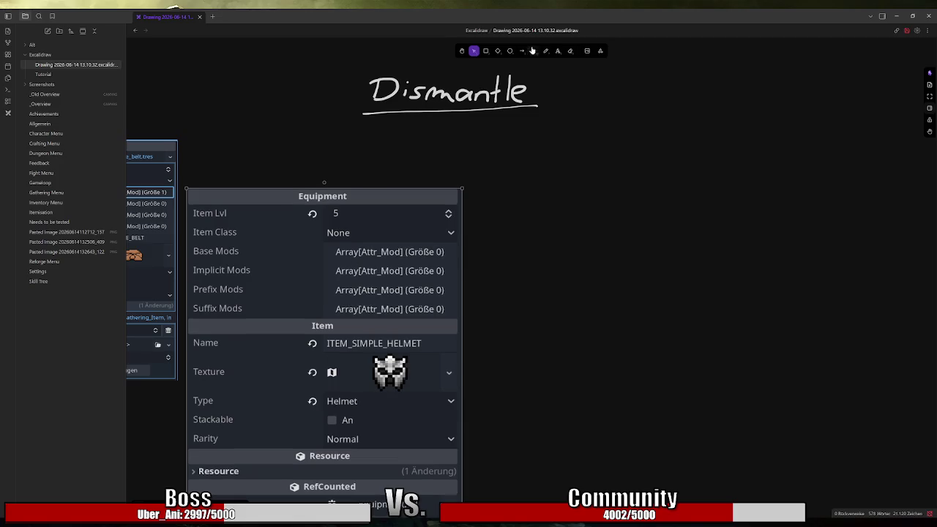
{"action": "left_click_drag", "start_coordinate": [513, 219], "coordinate": [590, 132]}
{"action": "left_click", "coordinate": [473, 51]}
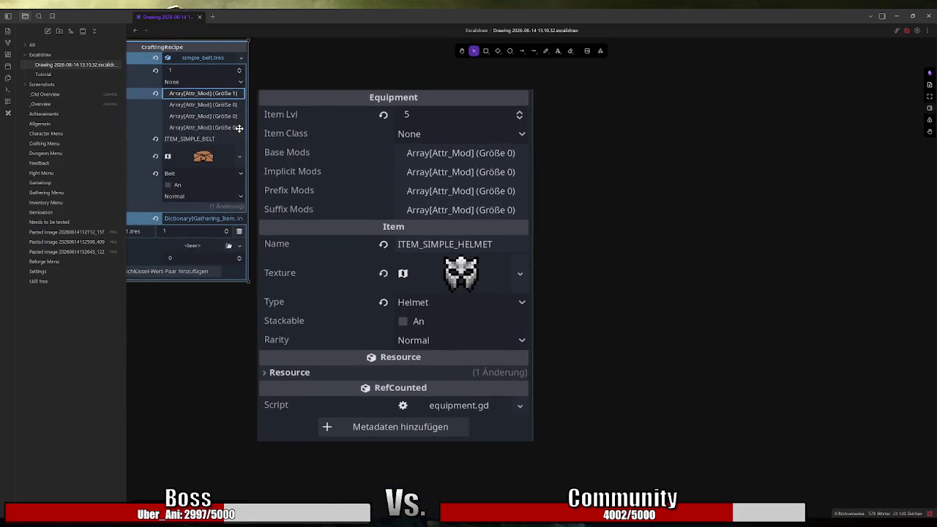
{"action": "left_click_drag", "start_coordinate": [235, 74], "coordinate": [236, 123]}
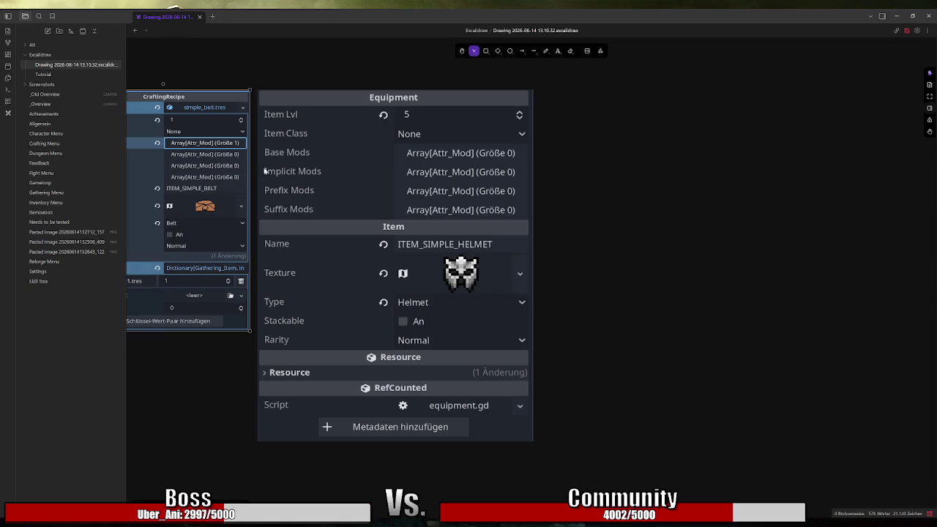
Step: Draw a long horizontal header line under the Dismantle title
{"action": "left_click", "coordinate": [545, 51]}
{"action": "mouse_move", "coordinate": [661, 157]}
{"action": "left_mouse_down"}
{"action": "mouse_move", "coordinate": [590, 207]}
{"action": "mouse_move", "coordinate": [503, 238]}
{"action": "left_mouse_up"}
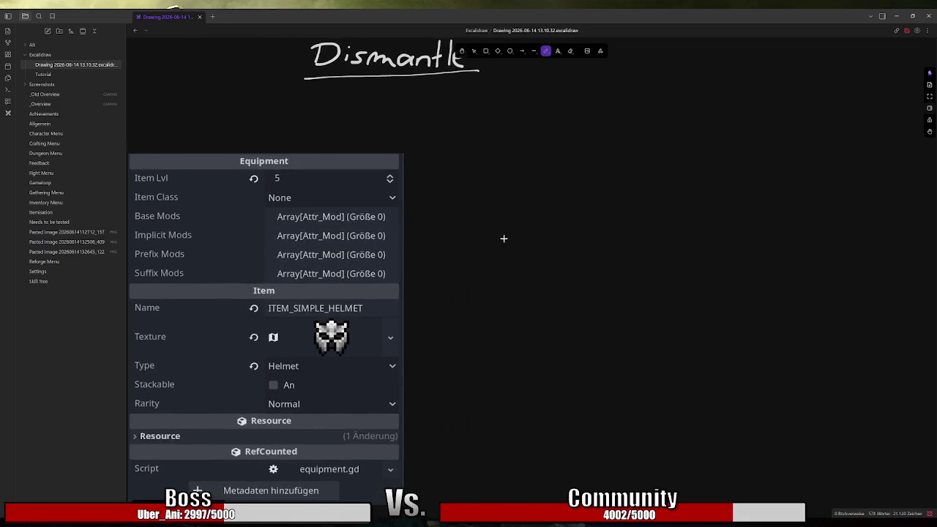
{"action": "left_click_drag", "start_coordinate": [424, 153], "coordinate": [903, 142]}
{"action": "scroll", "coordinate": [400, 131], "scroll_direction": "up", "scroll_amount": 1}
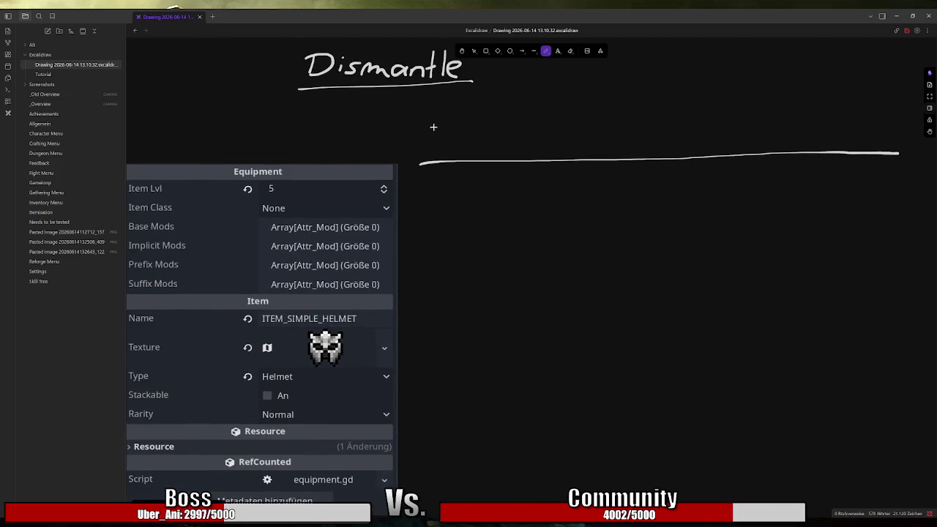
Step: Handwrite the 'MonsterLoot' column header and draw a straight vertical divider after it
{"action": "mouse_move", "coordinate": [433, 126]}
{"action": "left_mouse_down"}
{"action": "mouse_move", "coordinate": [445, 149]}
{"action": "mouse_move", "coordinate": [513, 137]}
{"action": "mouse_move", "coordinate": [525, 146]}
{"action": "mouse_move", "coordinate": [546, 137]}
{"action": "mouse_move", "coordinate": [552, 150]}
{"action": "left_mouse_up"}
{"action": "key", "text": "ctrl+z"}
{"action": "left_click_drag", "start_coordinate": [545, 138], "coordinate": [565, 136]}
{"action": "mouse_move", "coordinate": [590, 103]}
{"action": "left_mouse_down"}
{"action": "mouse_move", "coordinate": [614, 355]}
{"action": "mouse_move", "coordinate": [615, 505]}
{"action": "left_mouse_up"}
{"action": "scroll", "coordinate": [604, 396], "scroll_direction": "down", "scroll_amount": 1}
{"action": "scroll", "coordinate": [613, 350], "scroll_direction": "up", "scroll_amount": 1}
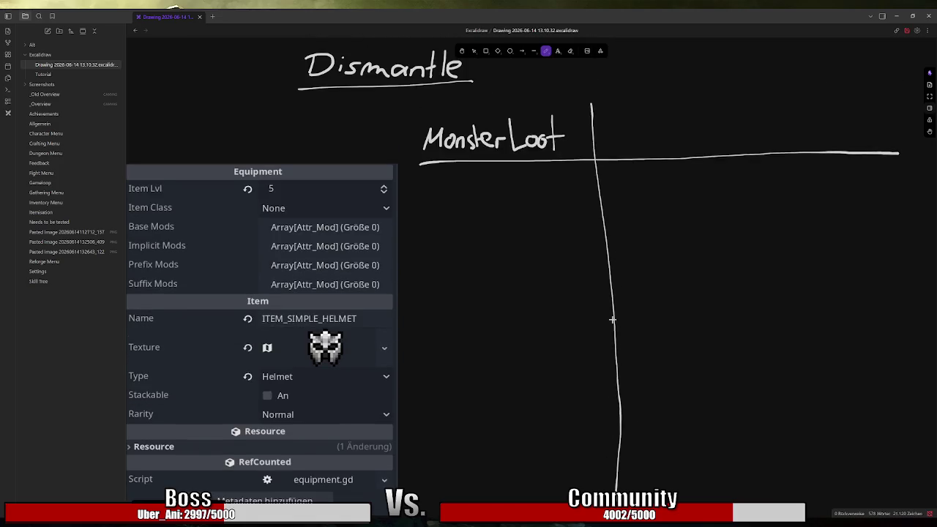
{"action": "key", "text": "ctrl+z"}
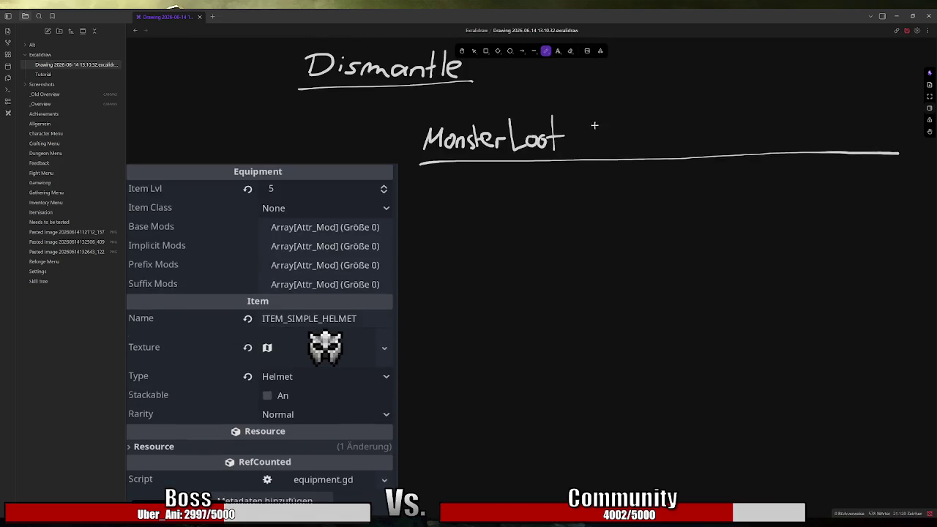
{"action": "left_click_drag", "start_coordinate": [590, 107], "coordinate": [596, 490]}
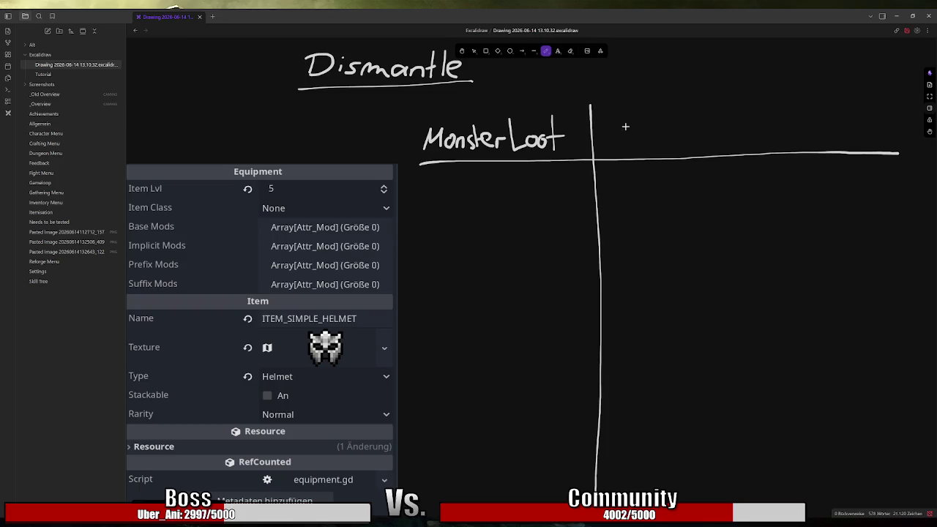
Step: Handwrite the 'Reroll' and 'Crafted' headers with a vertical divider between them
{"action": "mouse_move", "coordinate": [611, 123]}
{"action": "left_mouse_down"}
{"action": "mouse_move", "coordinate": [609, 150]}
{"action": "mouse_move", "coordinate": [612, 131]}
{"action": "mouse_move", "coordinate": [652, 143]}
{"action": "mouse_move", "coordinate": [667, 131]}
{"action": "left_mouse_up"}
{"action": "mouse_move", "coordinate": [681, 111]}
{"action": "left_mouse_down"}
{"action": "mouse_move", "coordinate": [681, 139]}
{"action": "mouse_move", "coordinate": [690, 136]}
{"action": "left_mouse_up"}
{"action": "left_click_drag", "start_coordinate": [756, 86], "coordinate": [773, 502]}
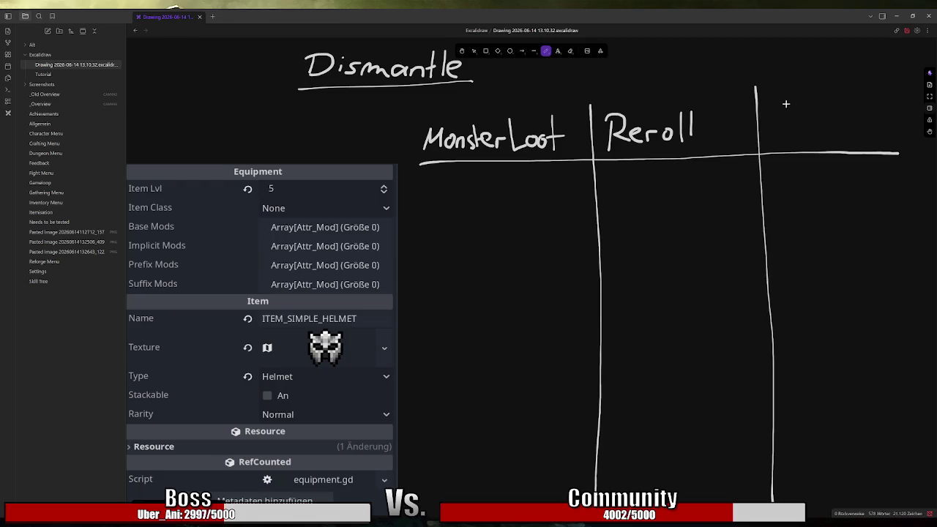
{"action": "mouse_move", "coordinate": [785, 109]}
{"action": "left_mouse_down"}
{"action": "mouse_move", "coordinate": [792, 138]}
{"action": "mouse_move", "coordinate": [817, 137]}
{"action": "left_mouse_up"}
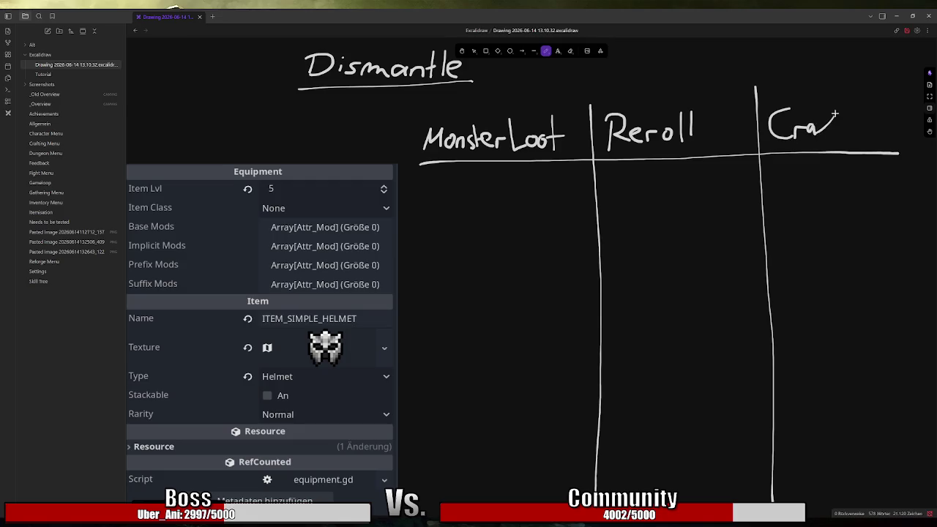
{"action": "mouse_move", "coordinate": [839, 103]}
{"action": "left_mouse_down"}
{"action": "mouse_move", "coordinate": [820, 153]}
{"action": "mouse_move", "coordinate": [836, 139]}
{"action": "left_mouse_up"}
{"action": "left_click_drag", "start_coordinate": [827, 132], "coordinate": [849, 127]}
{"action": "mouse_move", "coordinate": [861, 137]}
{"action": "left_mouse_down"}
{"action": "mouse_move", "coordinate": [876, 107]}
{"action": "mouse_move", "coordinate": [873, 145]}
{"action": "left_mouse_up"}
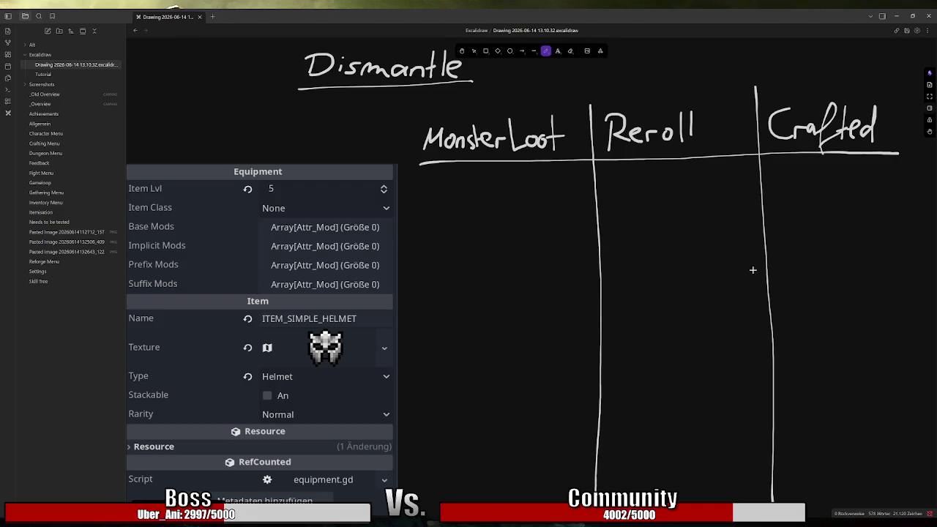
{"action": "scroll", "coordinate": [542, 201], "scroll_direction": "left", "scroll_amount": 1}
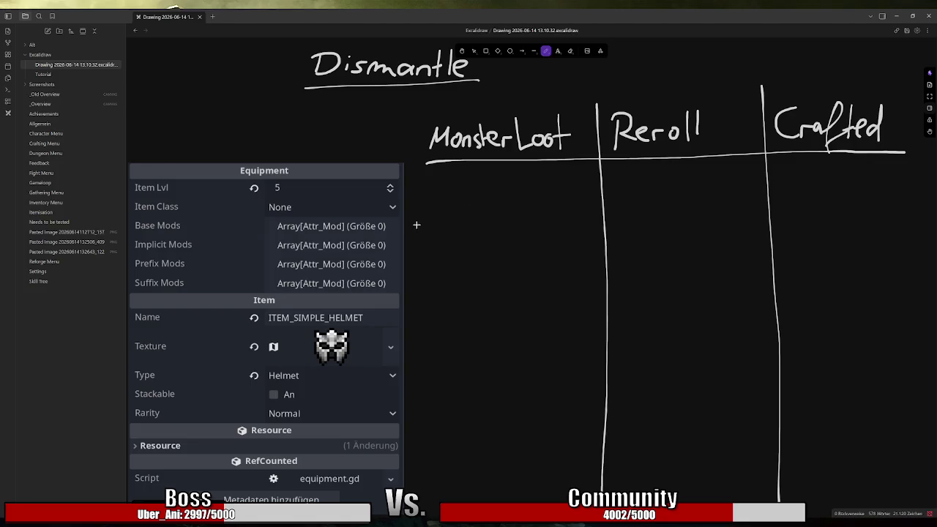
Step: Bracket the base and implicit mods with a brace labelled 'fest'
{"action": "mouse_move", "coordinate": [415, 218]}
{"action": "left_mouse_down"}
{"action": "mouse_move", "coordinate": [421, 232]}
{"action": "mouse_move", "coordinate": [412, 249]}
{"action": "left_mouse_up"}
{"action": "mouse_move", "coordinate": [463, 232]}
{"action": "left_mouse_down"}
{"action": "mouse_move", "coordinate": [459, 242]}
{"action": "mouse_move", "coordinate": [483, 231]}
{"action": "mouse_move", "coordinate": [493, 238]}
{"action": "left_mouse_up"}
{"action": "mouse_move", "coordinate": [500, 218]}
{"action": "left_mouse_down"}
{"action": "mouse_move", "coordinate": [499, 240]}
{"action": "mouse_move", "coordinate": [518, 224]}
{"action": "left_mouse_up"}
Step: Draw a second brace beside the prefix and suffix mods, undoing the unwanted label strokes
{"action": "left_click_drag", "start_coordinate": [413, 255], "coordinate": [416, 288]}
{"action": "mouse_move", "coordinate": [475, 265]}
{"action": "left_mouse_down"}
{"action": "mouse_move", "coordinate": [457, 272]}
{"action": "mouse_move", "coordinate": [519, 271]}
{"action": "left_mouse_up"}
{"action": "left_click_drag", "start_coordinate": [512, 261], "coordinate": [530, 257]}
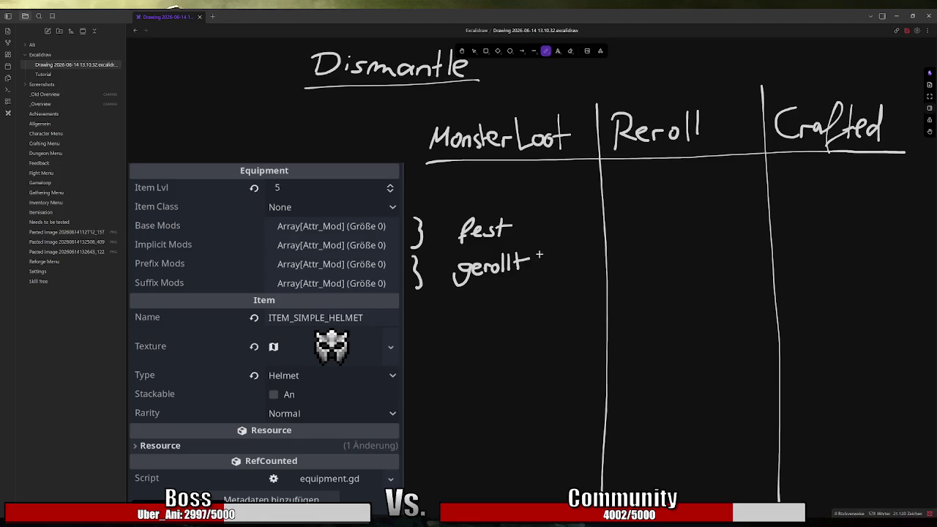
{"action": "mouse_move", "coordinate": [534, 246]}
{"action": "left_mouse_down"}
{"action": "mouse_move", "coordinate": [534, 277]}
{"action": "mouse_move", "coordinate": [551, 257]}
{"action": "mouse_move", "coordinate": [560, 268]}
{"action": "mouse_move", "coordinate": [564, 251]}
{"action": "left_mouse_up"}
{"action": "key", "text": "ctrl+z"}
{"action": "key", "text": "ctrl+z"}
{"action": "key", "text": "ctrl+z"}
{"action": "key", "text": "ctrl+z"}
{"action": "key", "text": "ctrl+z"}
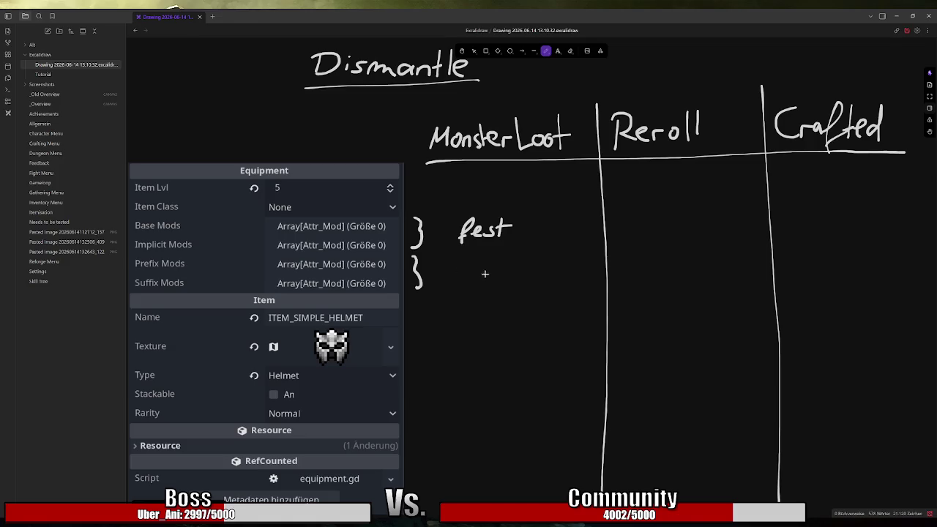
{"action": "left_click", "coordinate": [138, 503]}
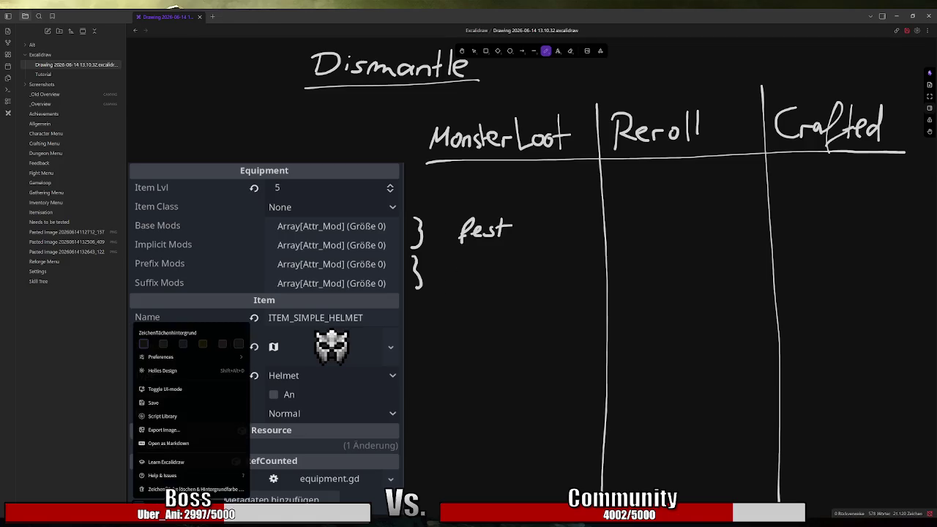
Step: Switch the pen to a thin stroke and write 'gerollt - modPool' beside the lower brace
{"action": "left_click", "coordinate": [157, 504]}
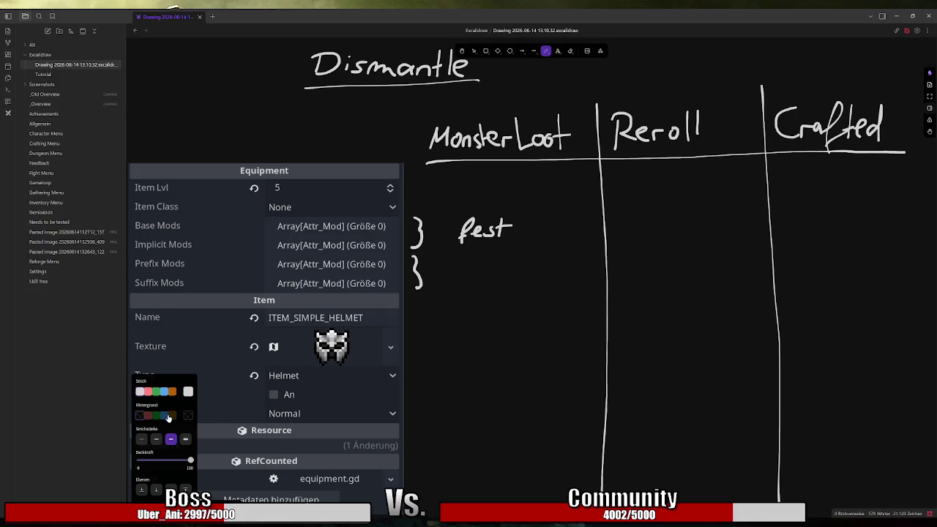
{"action": "left_click", "coordinate": [156, 438]}
{"action": "mouse_move", "coordinate": [426, 265]}
{"action": "left_mouse_down"}
{"action": "mouse_move", "coordinate": [531, 262]}
{"action": "mouse_move", "coordinate": [549, 272]}
{"action": "left_mouse_up"}
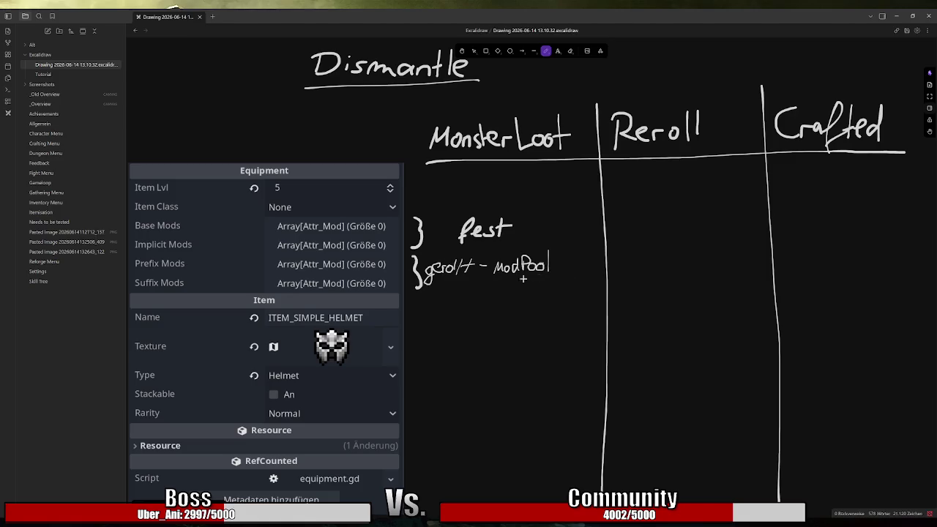
Step: Write '→ gerollt - Monster', 'Tiers - Monster' and '- MonsterLvl' in the MonsterLoot column
{"action": "mouse_move", "coordinate": [411, 414]}
{"action": "left_mouse_down"}
{"action": "mouse_move", "coordinate": [443, 414]}
{"action": "mouse_move", "coordinate": [444, 432]}
{"action": "mouse_move", "coordinate": [476, 408]}
{"action": "mouse_move", "coordinate": [504, 415]}
{"action": "mouse_move", "coordinate": [548, 401]}
{"action": "mouse_move", "coordinate": [562, 414]}
{"action": "mouse_move", "coordinate": [599, 403]}
{"action": "left_mouse_up"}
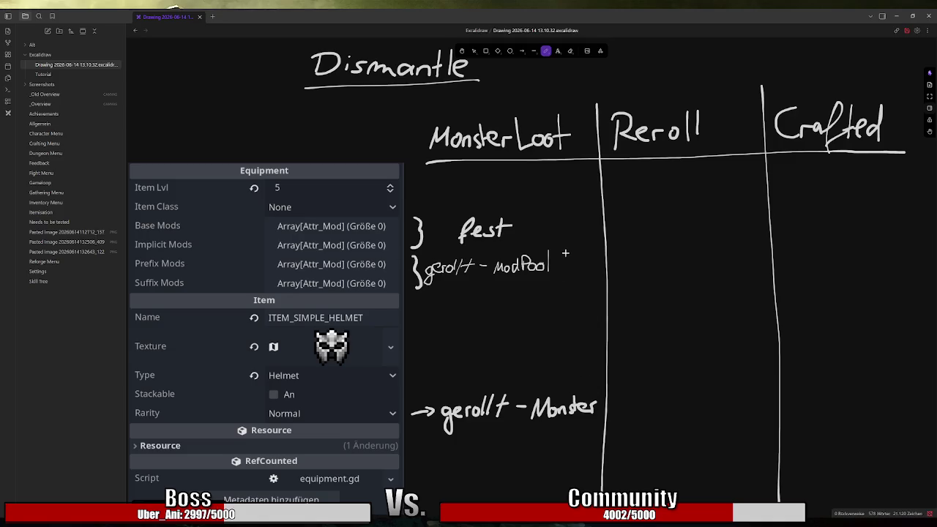
{"action": "mouse_move", "coordinate": [434, 293]}
{"action": "left_mouse_down"}
{"action": "mouse_move", "coordinate": [439, 284]}
{"action": "mouse_move", "coordinate": [437, 296]}
{"action": "mouse_move", "coordinate": [562, 290]}
{"action": "left_mouse_up"}
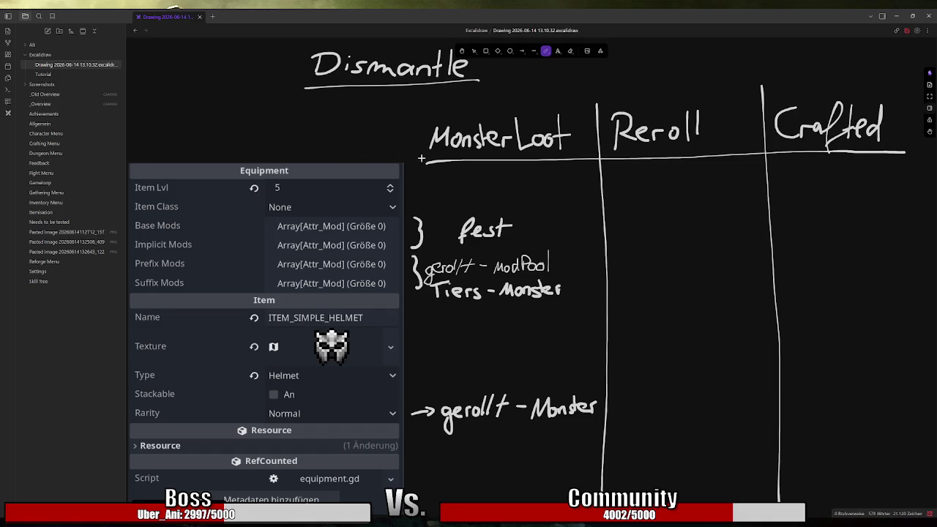
{"action": "mouse_move", "coordinate": [410, 186]}
{"action": "left_mouse_down"}
{"action": "mouse_move", "coordinate": [490, 190]}
{"action": "mouse_move", "coordinate": [505, 186]}
{"action": "mouse_move", "coordinate": [501, 172]}
{"action": "mouse_move", "coordinate": [537, 189]}
{"action": "mouse_move", "coordinate": [557, 176]}
{"action": "mouse_move", "coordinate": [565, 189]}
{"action": "left_mouse_up"}
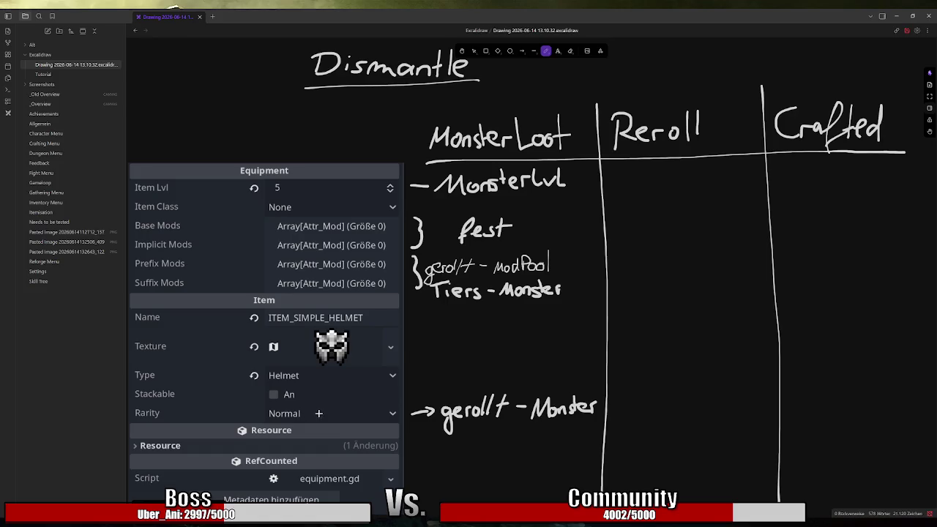
{"action": "scroll", "coordinate": [319, 413], "scroll_direction": "down", "scroll_amount": 1}
{"action": "scroll", "coordinate": [318, 404], "scroll_direction": "up", "scroll_amount": 1}
Step: Under Reroll, write '→ bestehen', then a brace labelled 'gerollt' with 'MPool' beneath it
{"action": "mouse_move", "coordinate": [611, 174]}
{"action": "left_mouse_down"}
{"action": "mouse_move", "coordinate": [669, 178]}
{"action": "mouse_move", "coordinate": [688, 169]}
{"action": "mouse_move", "coordinate": [691, 178]}
{"action": "mouse_move", "coordinate": [723, 178]}
{"action": "left_mouse_up"}
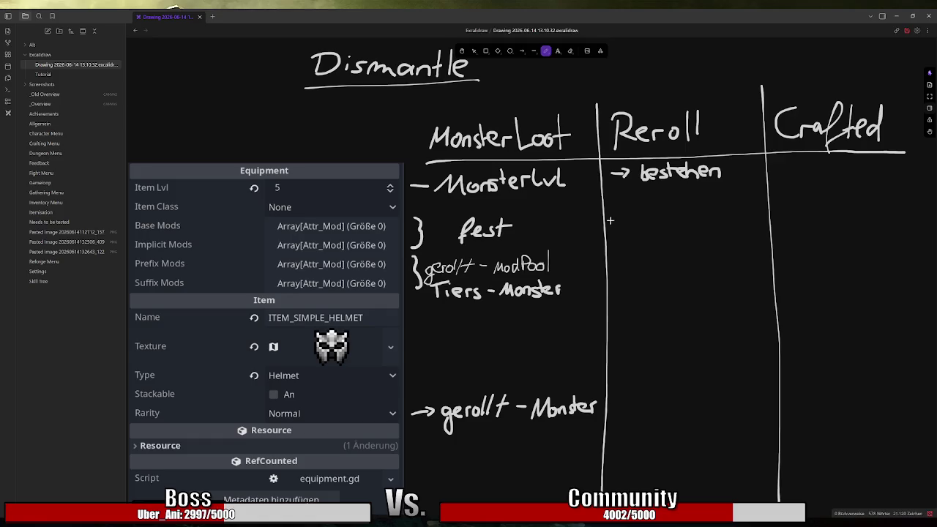
{"action": "mouse_move", "coordinate": [609, 221]}
{"action": "left_mouse_down"}
{"action": "mouse_move", "coordinate": [624, 218]}
{"action": "mouse_move", "coordinate": [628, 260]}
{"action": "mouse_move", "coordinate": [613, 294]}
{"action": "left_mouse_up"}
{"action": "mouse_move", "coordinate": [647, 223]}
{"action": "left_mouse_down"}
{"action": "mouse_move", "coordinate": [634, 240]}
{"action": "mouse_move", "coordinate": [656, 223]}
{"action": "mouse_move", "coordinate": [696, 227]}
{"action": "mouse_move", "coordinate": [701, 215]}
{"action": "left_mouse_up"}
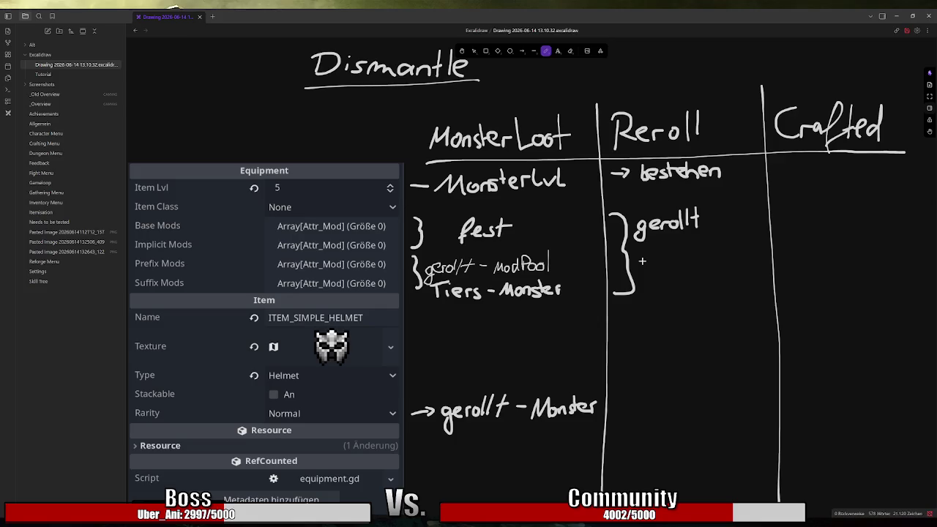
{"action": "left_click_drag", "start_coordinate": [647, 254], "coordinate": [763, 254]}
Step: Append '- Item' to the modPool note and write 'Tier - ItemLvl' under MPool
{"action": "left_click_drag", "start_coordinate": [551, 261], "coordinate": [600, 265]}
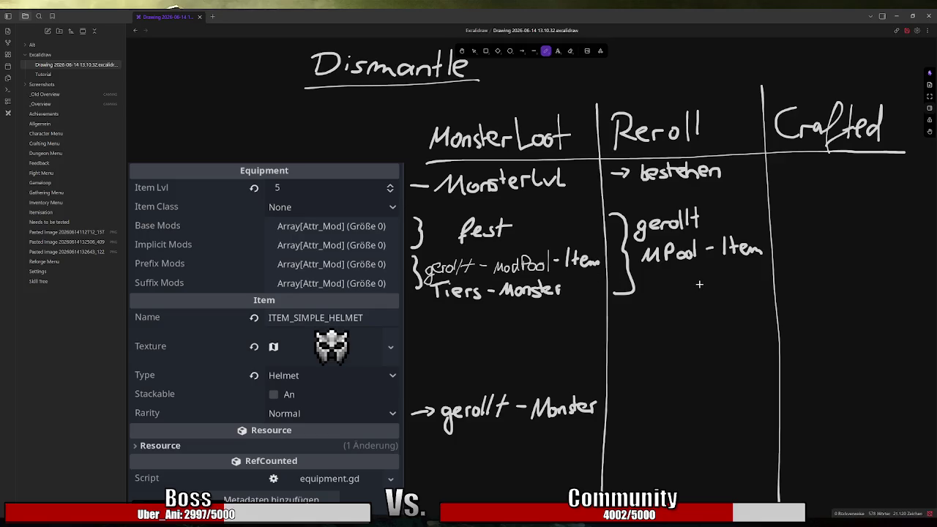
{"action": "mouse_move", "coordinate": [647, 273]}
{"action": "left_mouse_down"}
{"action": "mouse_move", "coordinate": [645, 291]}
{"action": "mouse_move", "coordinate": [663, 270]}
{"action": "mouse_move", "coordinate": [662, 289]}
{"action": "mouse_move", "coordinate": [701, 275]}
{"action": "mouse_move", "coordinate": [710, 285]}
{"action": "left_mouse_up"}
{"action": "mouse_move", "coordinate": [718, 267]}
{"action": "left_mouse_down"}
{"action": "mouse_move", "coordinate": [717, 283]}
{"action": "mouse_move", "coordinate": [744, 275]}
{"action": "mouse_move", "coordinate": [762, 285]}
{"action": "mouse_move", "coordinate": [768, 276]}
{"action": "left_mouse_up"}
{"action": "left_click_drag", "start_coordinate": [769, 266], "coordinate": [773, 285]}
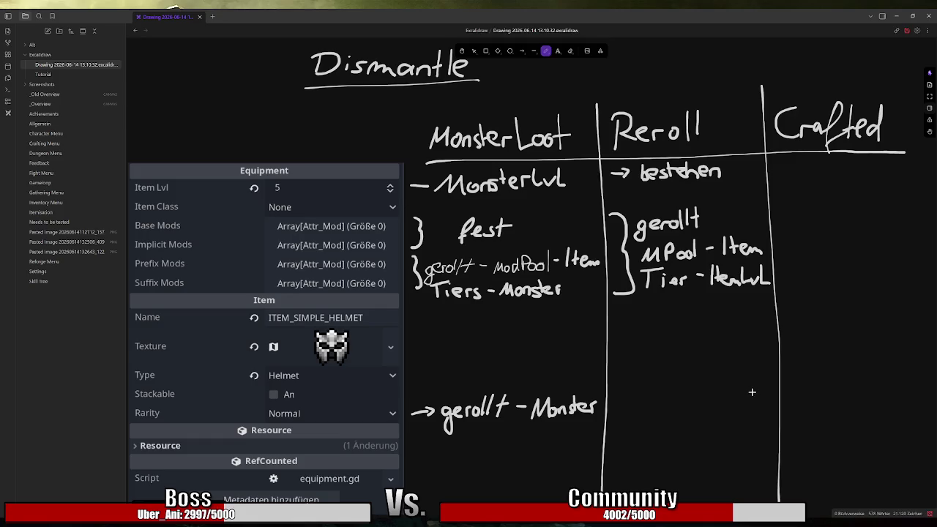
{"action": "mouse_move", "coordinate": [809, 325]}
{"action": "left_mouse_down"}
{"action": "mouse_move", "coordinate": [778, 316]}
{"action": "mouse_move", "coordinate": [814, 301]}
{"action": "left_mouse_up"}
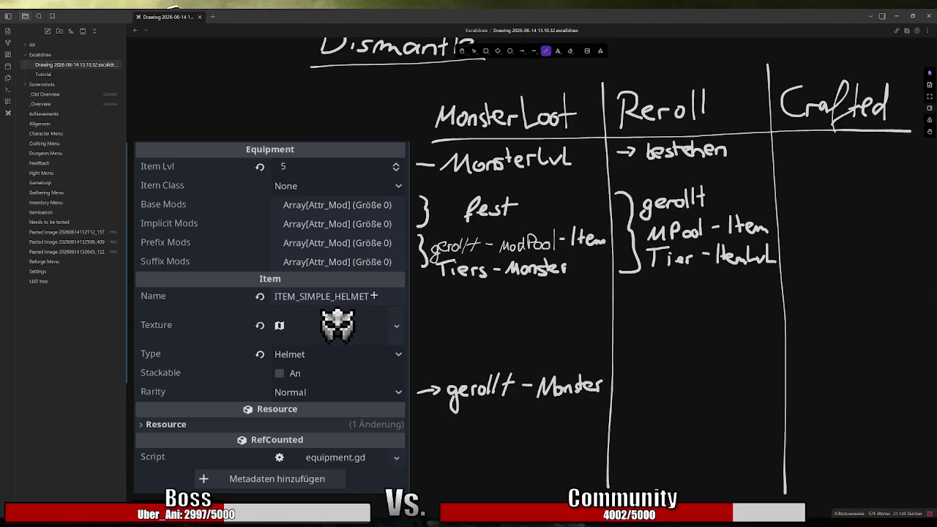
{"action": "key", "text": "alt+Tab"}
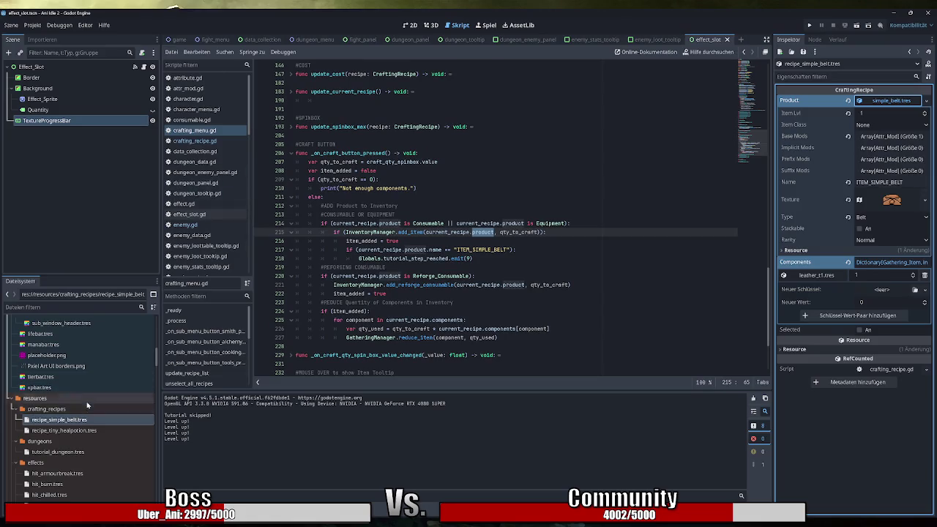
Step: Open tutorial_orc_boss.tres from the FileSystem dock and collapse its expanded Lootpool entries
{"action": "scroll", "coordinate": [85, 408], "scroll_direction": "up", "scroll_amount": 5}
{"action": "scroll", "coordinate": [86, 409], "scroll_direction": "up", "scroll_amount": 4}
{"action": "scroll", "coordinate": [83, 419], "scroll_direction": "down", "scroll_amount": 10}
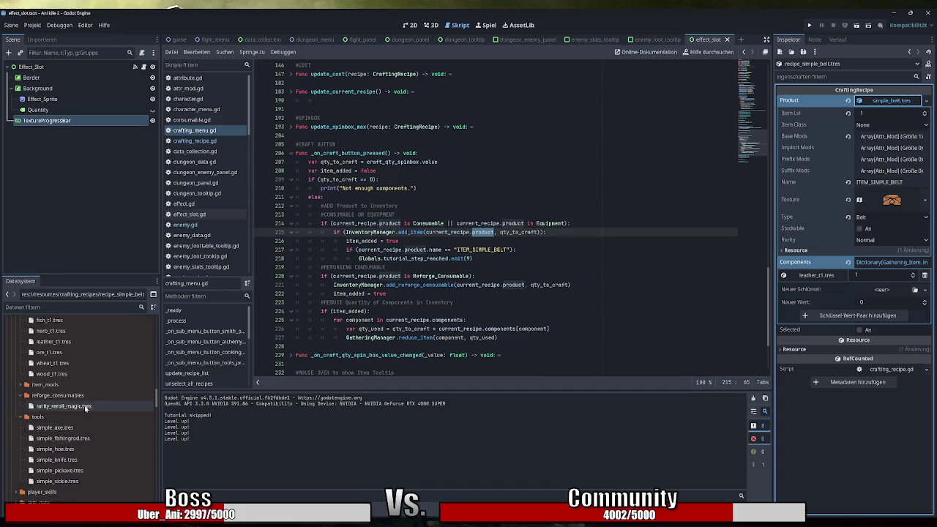
{"action": "scroll", "coordinate": [82, 408], "scroll_direction": "up", "scroll_amount": 7}
{"action": "scroll", "coordinate": [85, 408], "scroll_direction": "down", "scroll_amount": 3}
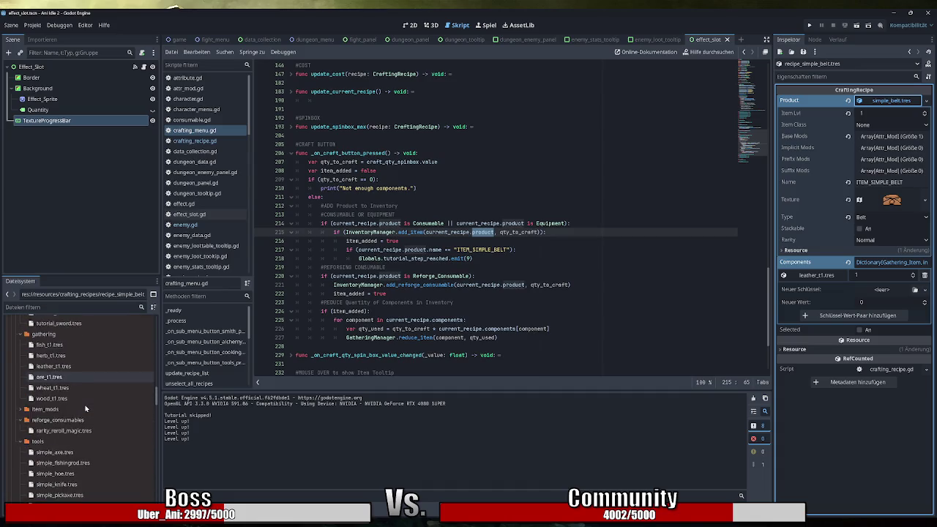
{"action": "scroll", "coordinate": [85, 409], "scroll_direction": "up", "scroll_amount": 4}
{"action": "scroll", "coordinate": [85, 409], "scroll_direction": "up", "scroll_amount": 5}
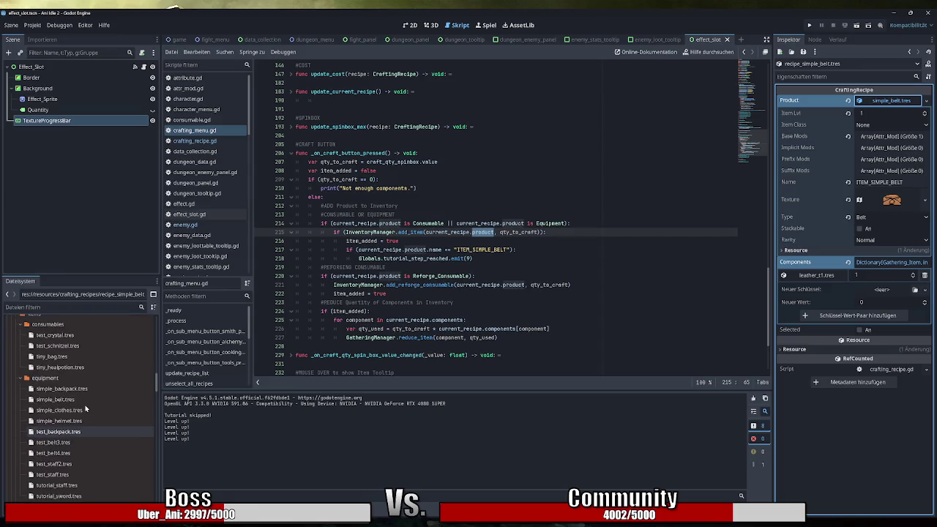
{"action": "scroll", "coordinate": [85, 408], "scroll_direction": "up", "scroll_amount": 5}
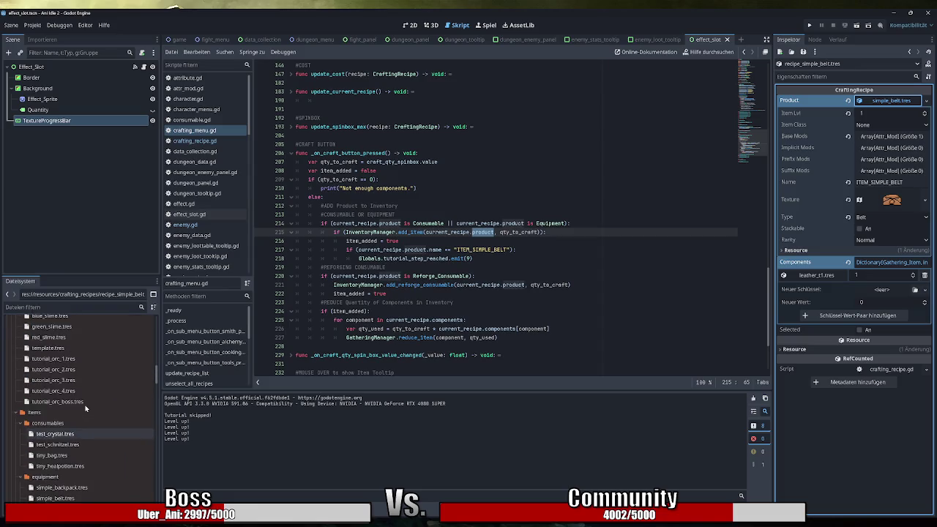
{"action": "left_click", "coordinate": [74, 476]}
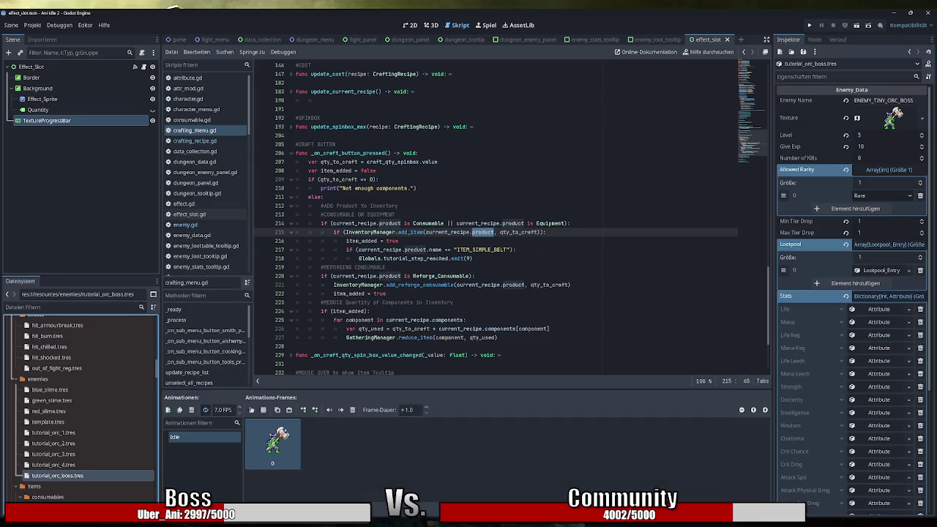
{"action": "left_click", "coordinate": [886, 245]}
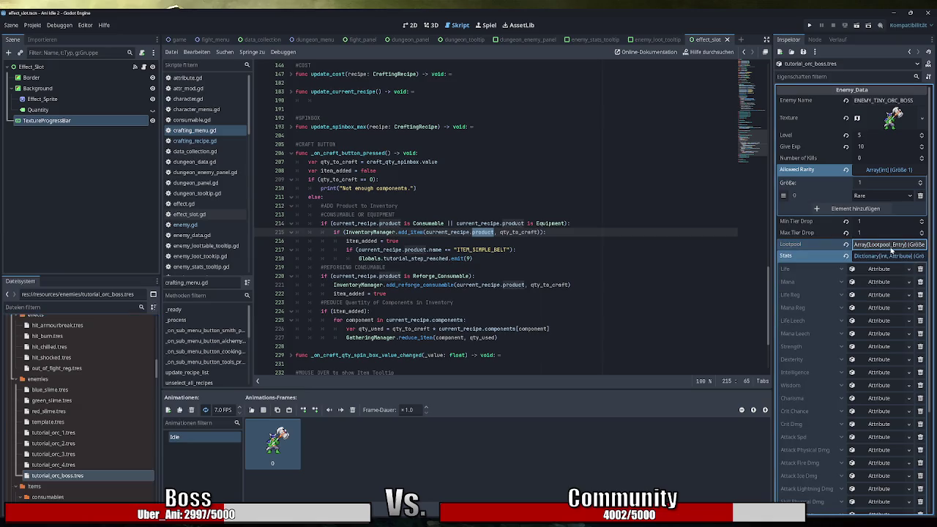
Step: Collapse the Stats entries, then expand the Lootpool list and its single Lootpool_Entry
{"action": "left_click", "coordinate": [887, 257]}
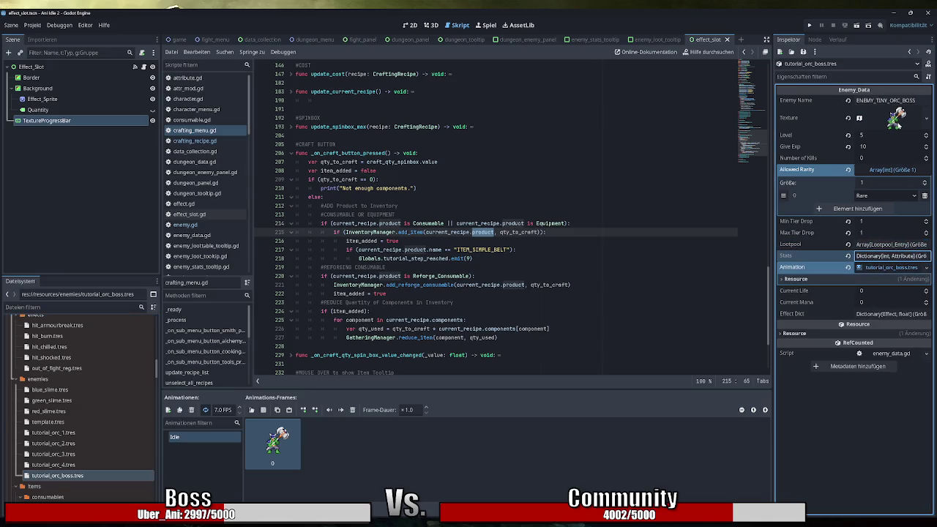
{"action": "left_click", "coordinate": [903, 171]}
{"action": "left_click", "coordinate": [900, 171]}
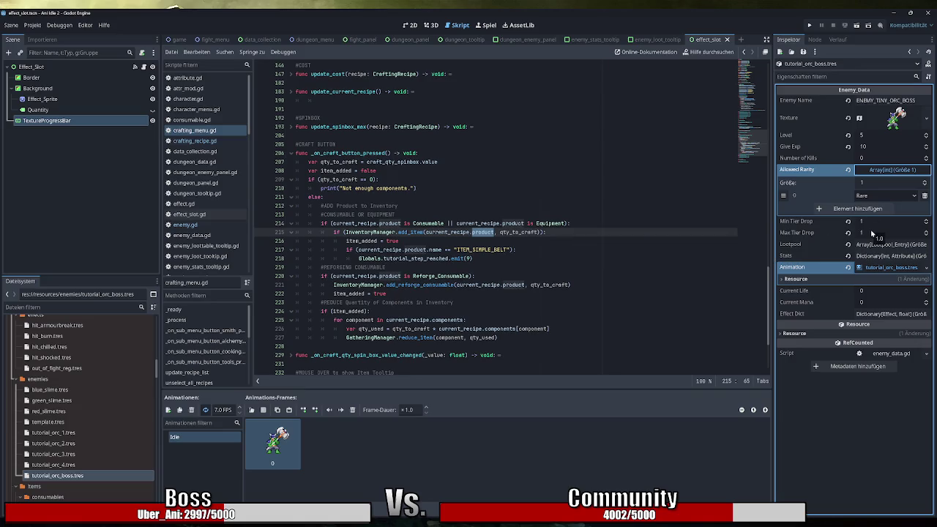
{"action": "left_click", "coordinate": [887, 245]}
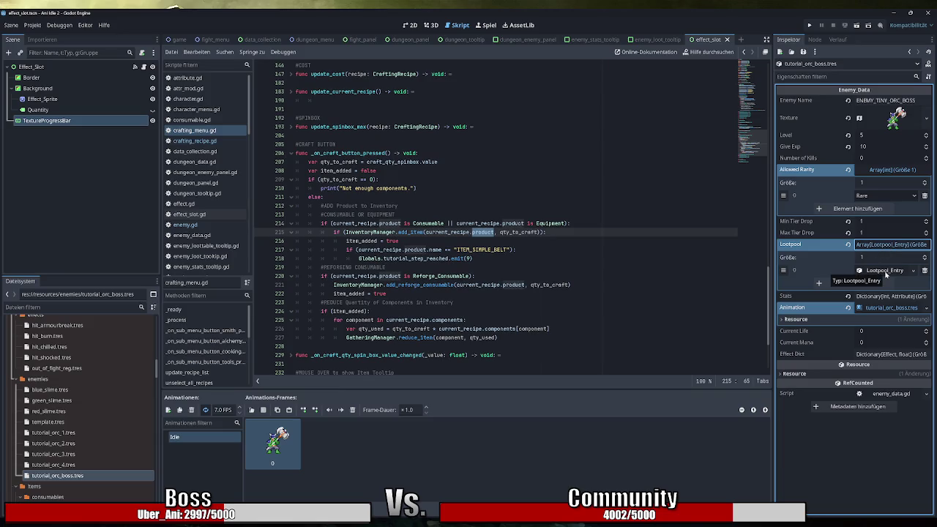
{"action": "left_click", "coordinate": [886, 272]}
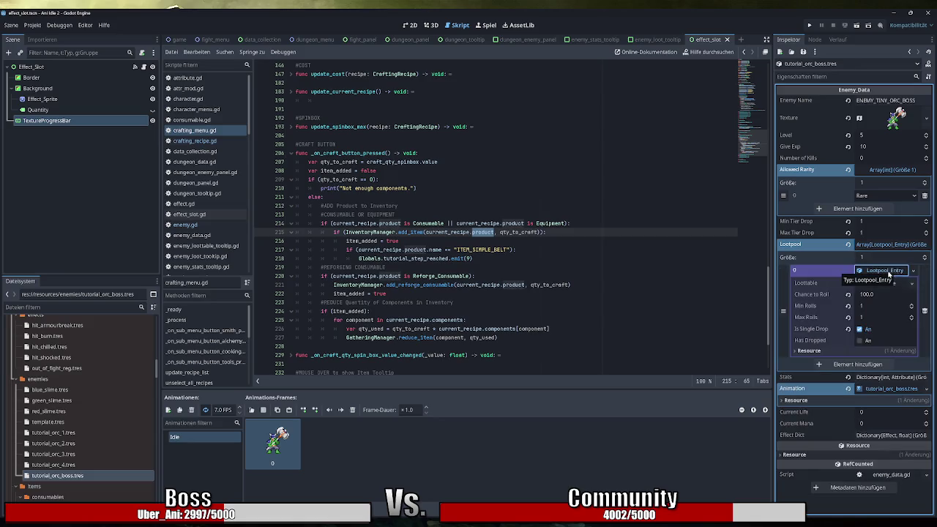
Step: Check the entry's Chance to Roll, leaving it at 100.0
{"action": "left_click", "coordinate": [879, 296]}
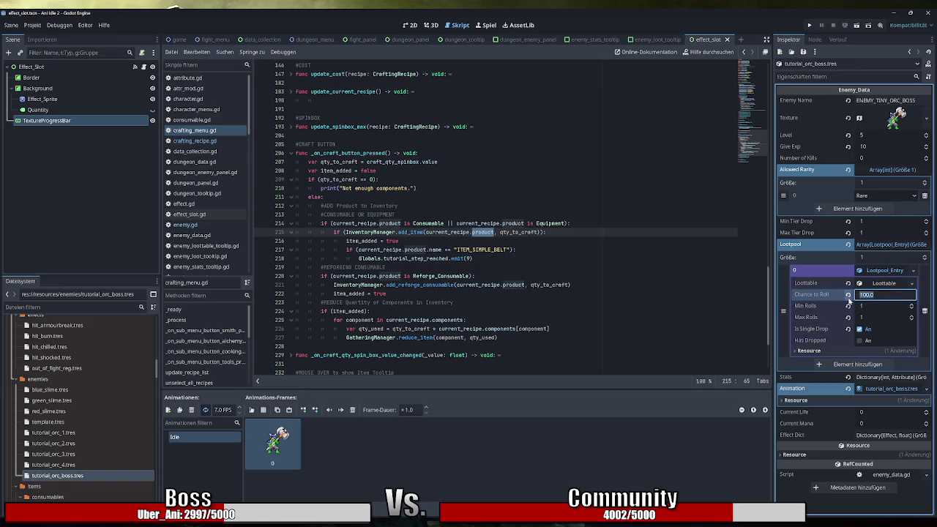
{"action": "left_click", "coordinate": [874, 295]}
{"action": "key", "text": "ctrl+a"}
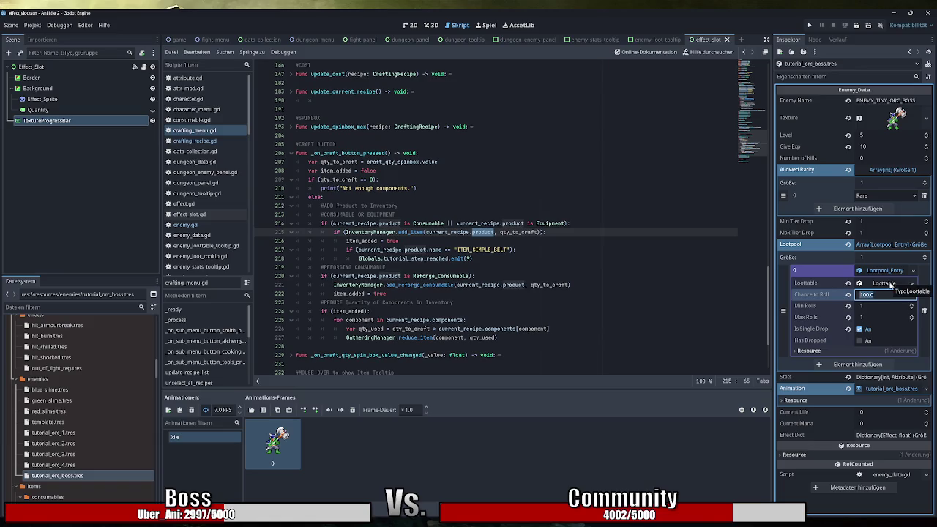
{"action": "key", "text": "Tab"}
{"action": "key", "text": "Tab"}
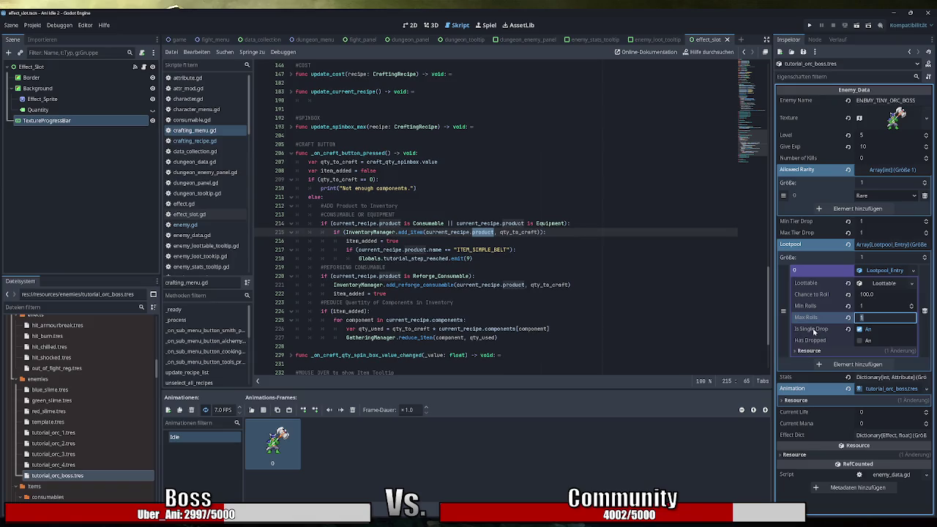
Step: Expand Loottable > Entries to reveal the simple_h… item with Max Qty 1 and Weight 80
{"action": "left_click", "coordinate": [884, 284]}
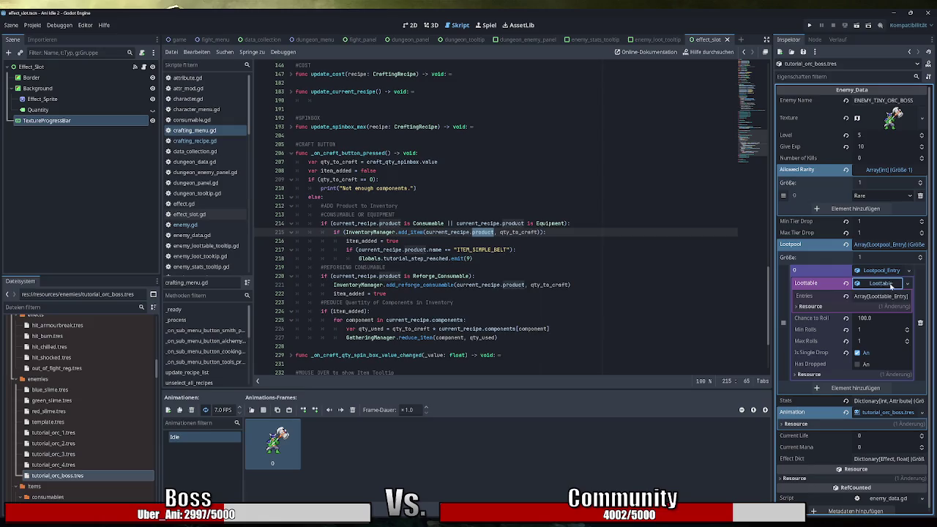
{"action": "left_click", "coordinate": [878, 297]}
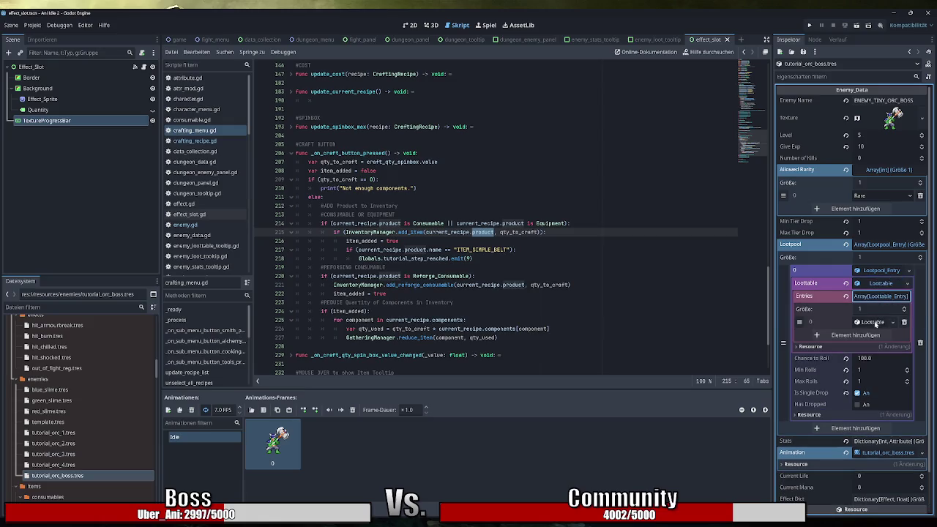
{"action": "left_click", "coordinate": [876, 323]}
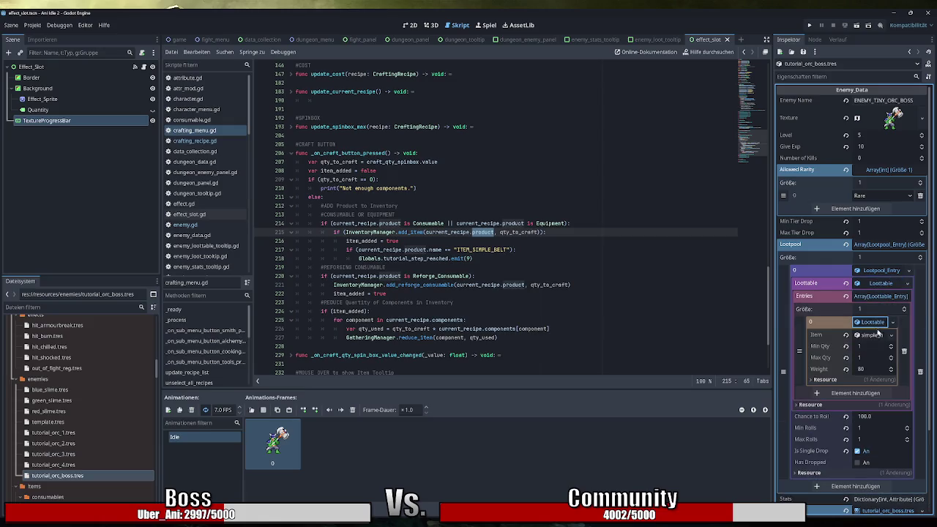
{"action": "left_click", "coordinate": [871, 357]}
{"action": "key", "text": "Tab"}
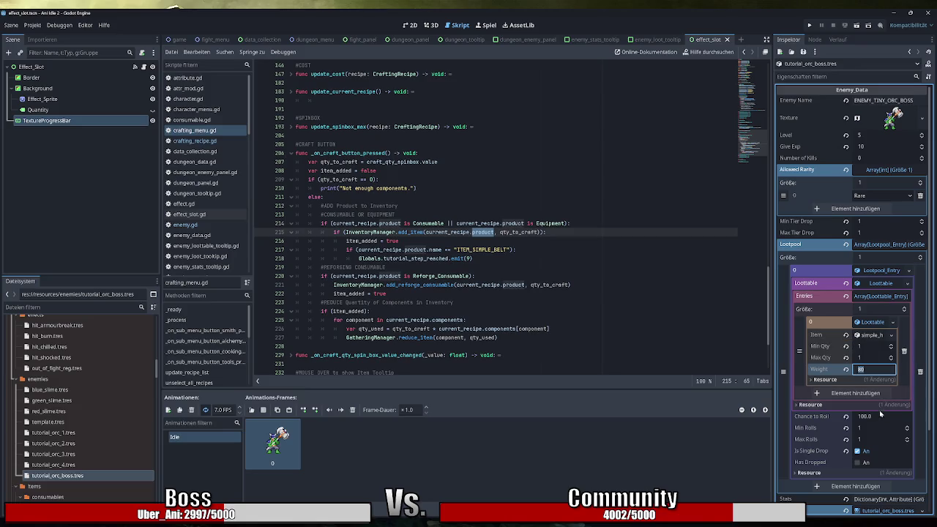
{"action": "key", "text": "Tab"}
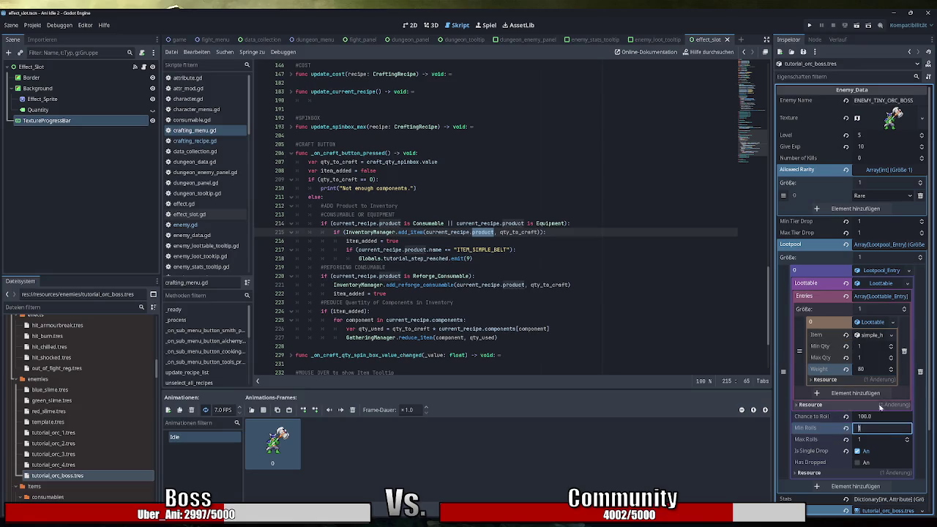
{"action": "left_click", "coordinate": [873, 336]}
Step: Collapse the loot Item details and the Lootpool entries, then re-expand the Lootpool array
{"action": "left_click", "coordinate": [873, 335]}
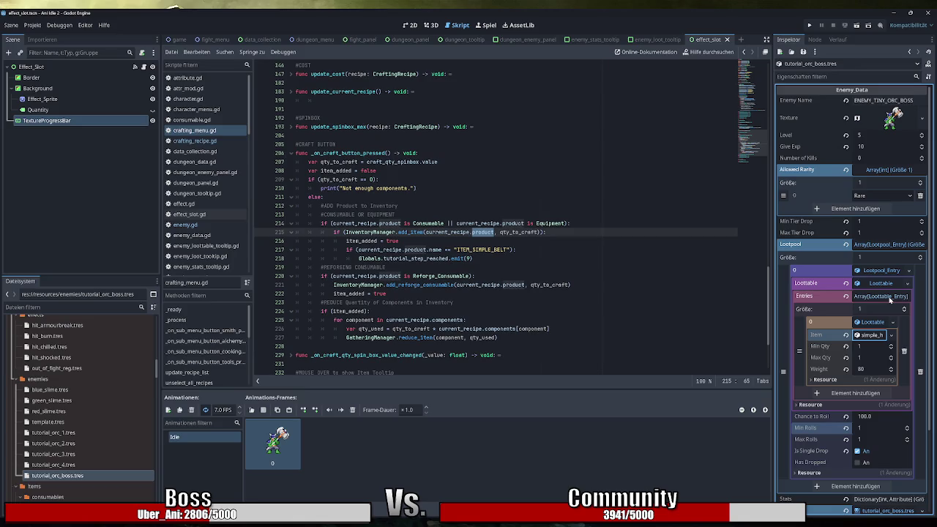
{"action": "left_click", "coordinate": [889, 297]}
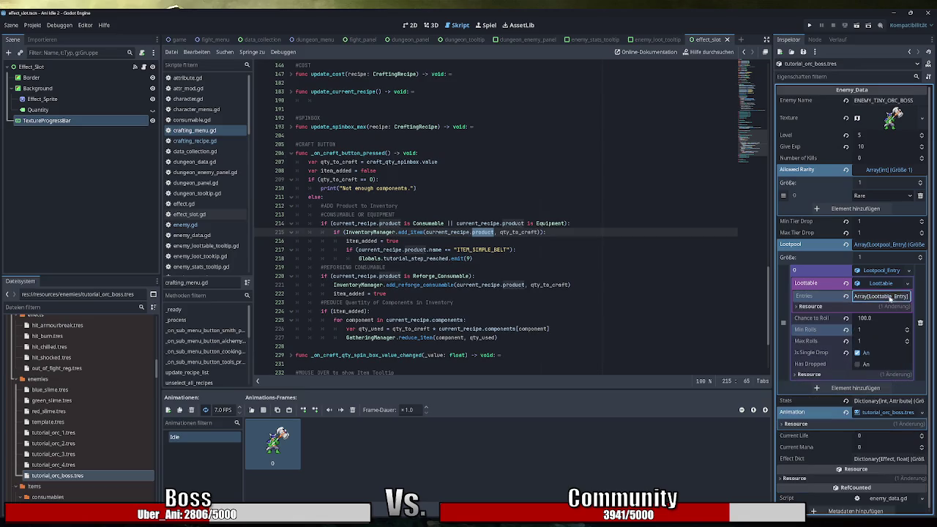
{"action": "left_click", "coordinate": [889, 245]}
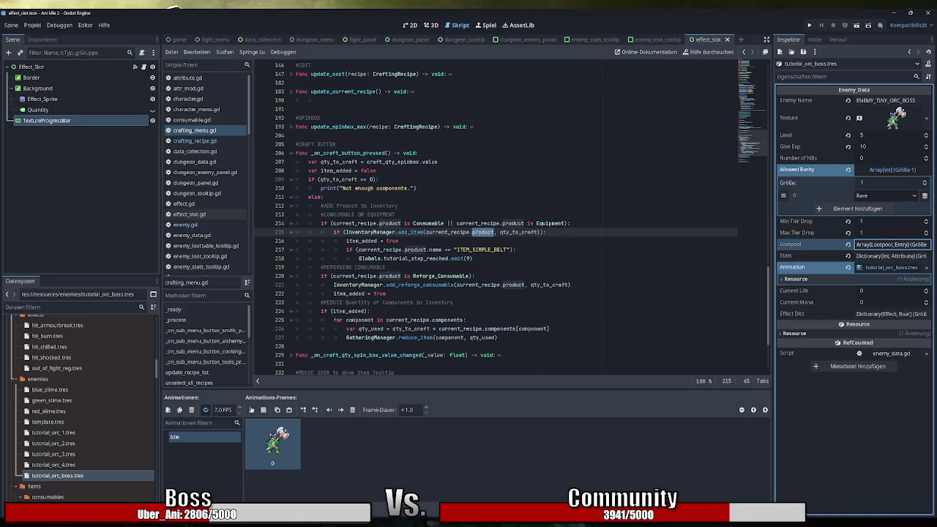
{"action": "left_click", "coordinate": [883, 244]}
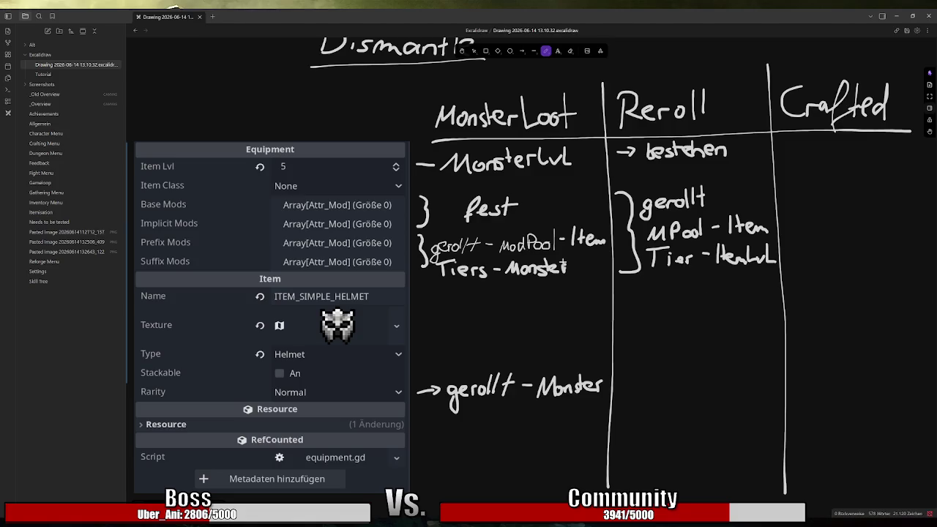
{"action": "left_click_drag", "start_coordinate": [521, 287], "coordinate": [550, 286]}
{"action": "mouse_move", "coordinate": [541, 288]}
{"action": "left_mouse_down"}
{"action": "mouse_move", "coordinate": [541, 308]}
{"action": "mouse_move", "coordinate": [565, 298]}
{"action": "mouse_move", "coordinate": [562, 309]}
{"action": "left_mouse_up"}
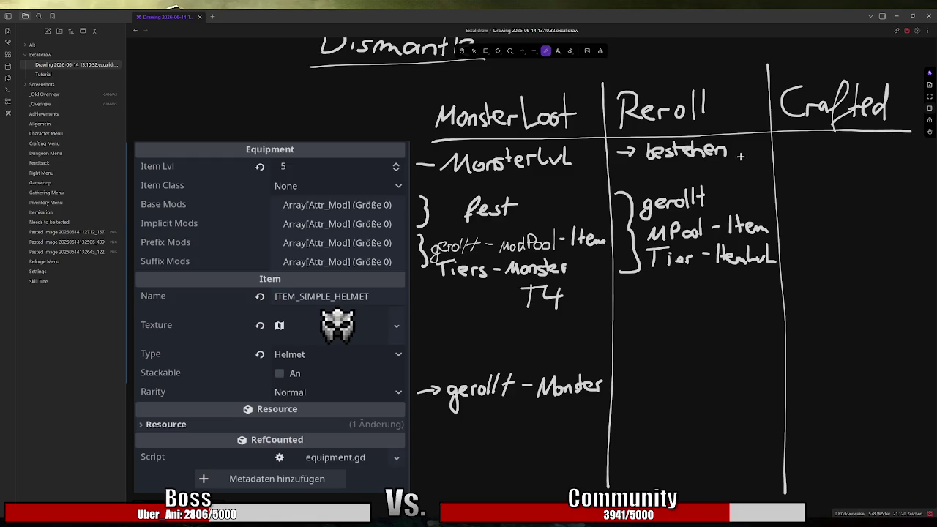
{"action": "mouse_move", "coordinate": [699, 280]}
{"action": "left_mouse_down"}
{"action": "mouse_move", "coordinate": [696, 299]}
{"action": "mouse_move", "coordinate": [701, 277]}
{"action": "mouse_move", "coordinate": [715, 302]}
{"action": "left_mouse_up"}
{"action": "key", "text": "ctrl+z"}
{"action": "key", "text": "ctrl+z"}
{"action": "key", "text": "ctrl+z"}
{"action": "key", "text": "ctrl+z"}
{"action": "key", "text": "ctrl+z"}
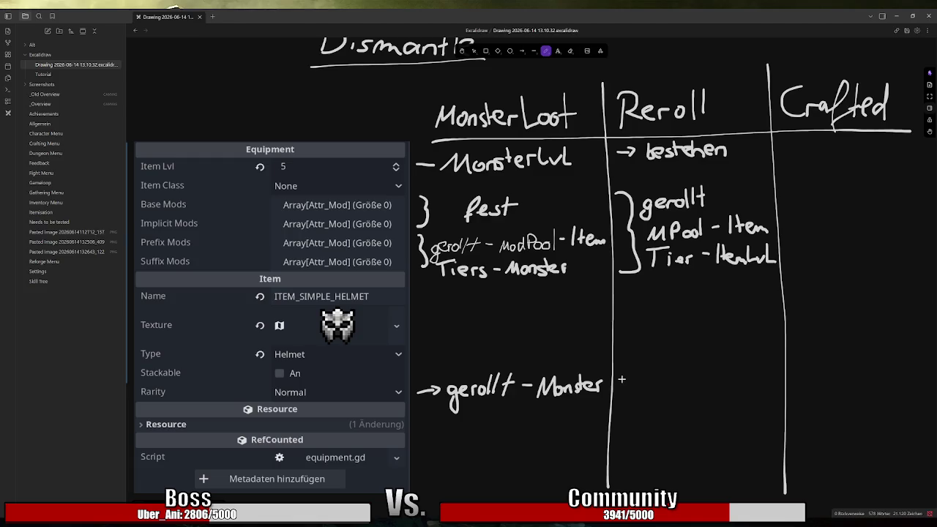
Step: Handwrite '- Reforg eMat' beside 'gerollt - Monster' in the Reroll column's bottom row
{"action": "left_click_drag", "start_coordinate": [622, 379], "coordinate": [630, 378]}
{"action": "mouse_move", "coordinate": [636, 367]}
{"action": "left_mouse_down"}
{"action": "mouse_move", "coordinate": [653, 380]}
{"action": "mouse_move", "coordinate": [700, 373]}
{"action": "mouse_move", "coordinate": [692, 401]}
{"action": "mouse_move", "coordinate": [735, 385]}
{"action": "mouse_move", "coordinate": [746, 362]}
{"action": "mouse_move", "coordinate": [769, 384]}
{"action": "left_mouse_up"}
{"action": "mouse_move", "coordinate": [778, 352]}
{"action": "left_mouse_down"}
{"action": "mouse_move", "coordinate": [774, 380]}
{"action": "mouse_move", "coordinate": [784, 355]}
{"action": "left_mouse_up"}
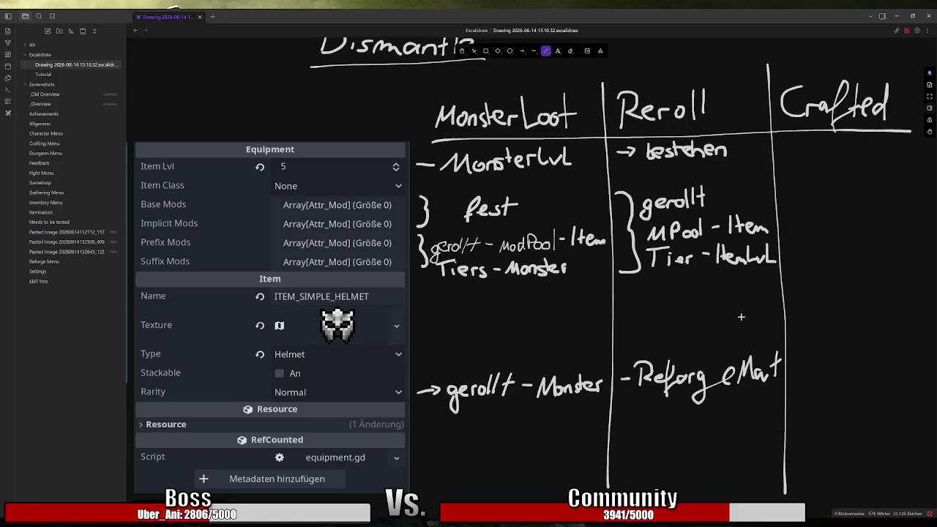
{"action": "mouse_move", "coordinate": [778, 285]}
{"action": "left_mouse_down"}
{"action": "mouse_move", "coordinate": [759, 280]}
{"action": "mouse_move", "coordinate": [776, 278]}
{"action": "left_mouse_up"}
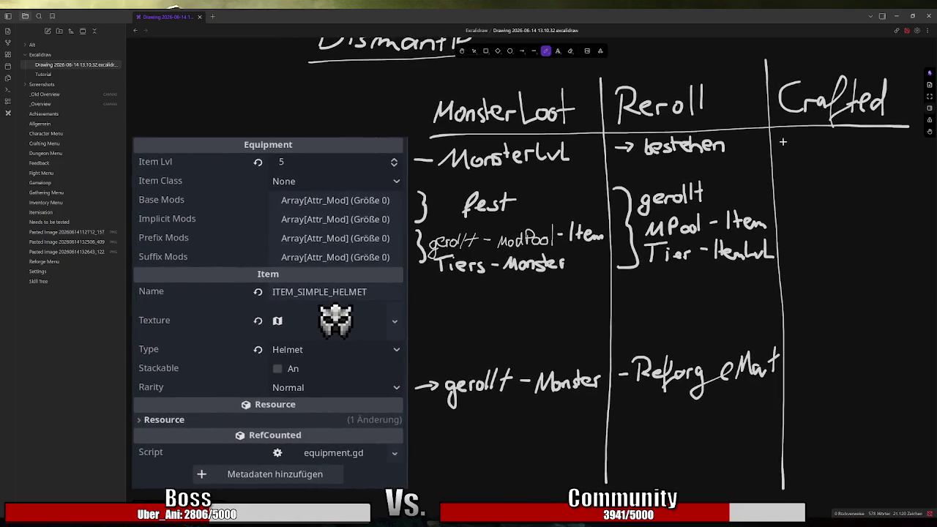
Step: Write '→ Rezept' in the first Crafted row and a brace with 'Rezept' in the second
{"action": "left_click_drag", "start_coordinate": [783, 142], "coordinate": [879, 148]}
{"action": "left_click_drag", "start_coordinate": [874, 137], "coordinate": [883, 136]}
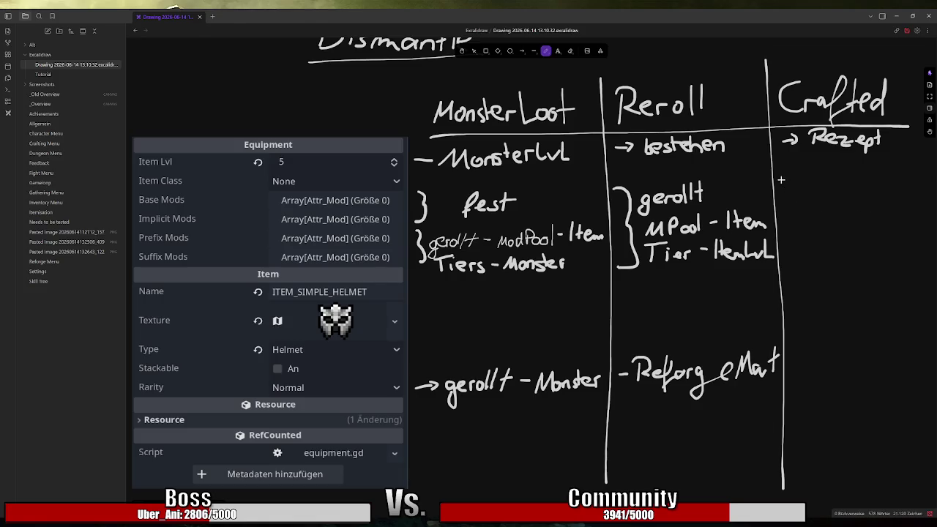
{"action": "mouse_move", "coordinate": [781, 178]}
{"action": "left_mouse_down"}
{"action": "mouse_move", "coordinate": [792, 185]}
{"action": "mouse_move", "coordinate": [783, 262]}
{"action": "left_mouse_up"}
{"action": "mouse_move", "coordinate": [804, 227]}
{"action": "left_mouse_down"}
{"action": "mouse_move", "coordinate": [814, 212]}
{"action": "mouse_move", "coordinate": [821, 224]}
{"action": "mouse_move", "coordinate": [854, 213]}
{"action": "mouse_move", "coordinate": [860, 228]}
{"action": "mouse_move", "coordinate": [875, 199]}
{"action": "mouse_move", "coordinate": [883, 210]}
{"action": "left_mouse_up"}
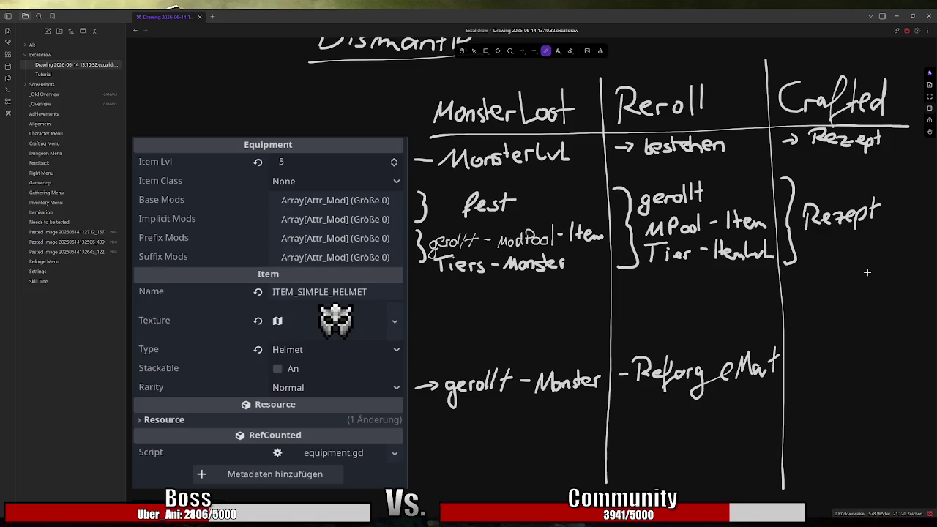
Step: Write '- Rezept' in the Crafted column's bottom row after 'Reforg eMat'
{"action": "left_click_drag", "start_coordinate": [795, 359], "coordinate": [822, 366]}
{"action": "mouse_move", "coordinate": [816, 345]}
{"action": "left_mouse_down"}
{"action": "mouse_move", "coordinate": [828, 343]}
{"action": "mouse_move", "coordinate": [834, 361]}
{"action": "mouse_move", "coordinate": [873, 352]}
{"action": "mouse_move", "coordinate": [873, 367]}
{"action": "mouse_move", "coordinate": [878, 357]}
{"action": "left_mouse_up"}
{"action": "mouse_move", "coordinate": [887, 333]}
{"action": "left_mouse_down"}
{"action": "mouse_move", "coordinate": [883, 359]}
{"action": "mouse_move", "coordinate": [890, 344]}
{"action": "left_mouse_up"}
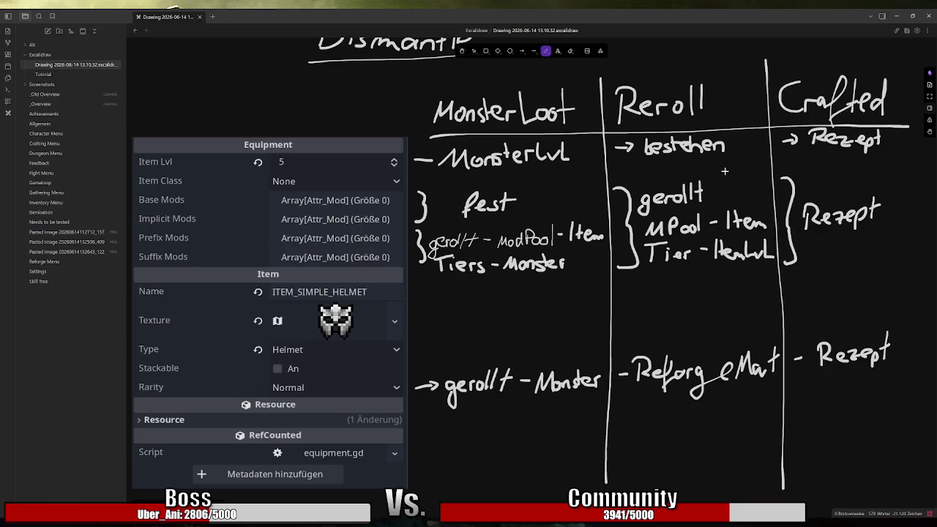
Step: Underline the Tier - ItemLvl entries in the Reroll column
{"action": "left_click_drag", "start_coordinate": [642, 273], "coordinate": [756, 269]}
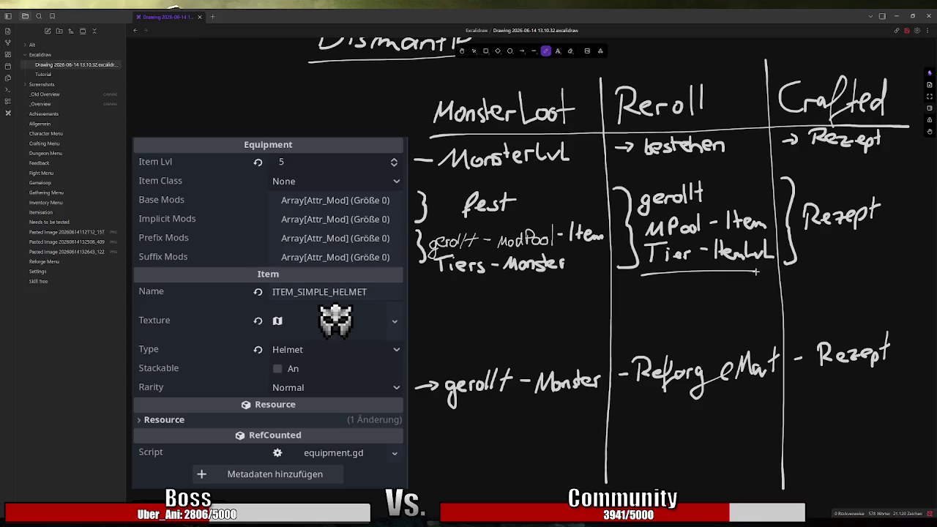
{"action": "left_click_drag", "start_coordinate": [632, 403], "coordinate": [777, 397]}
{"action": "scroll", "coordinate": [515, 253], "scroll_direction": "up", "scroll_amount": 2}
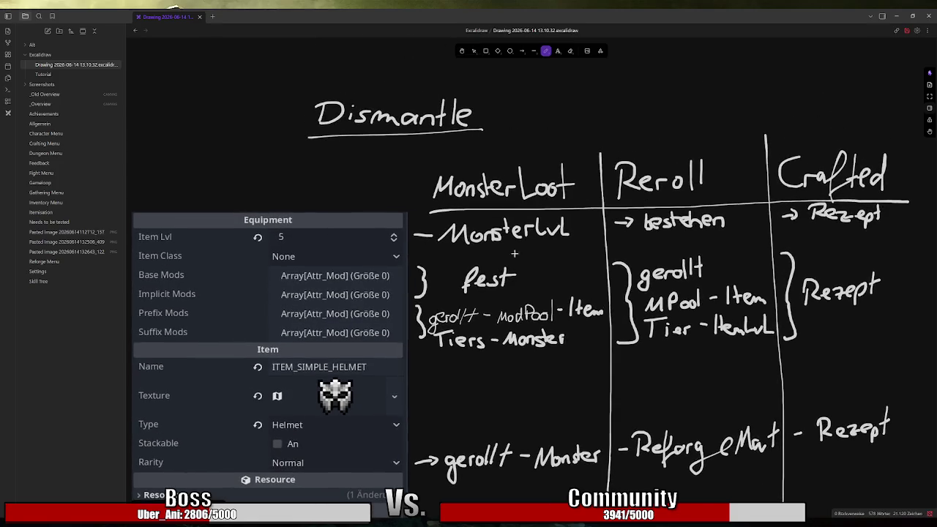
{"action": "scroll", "coordinate": [557, 286], "scroll_direction": "down", "scroll_amount": 2}
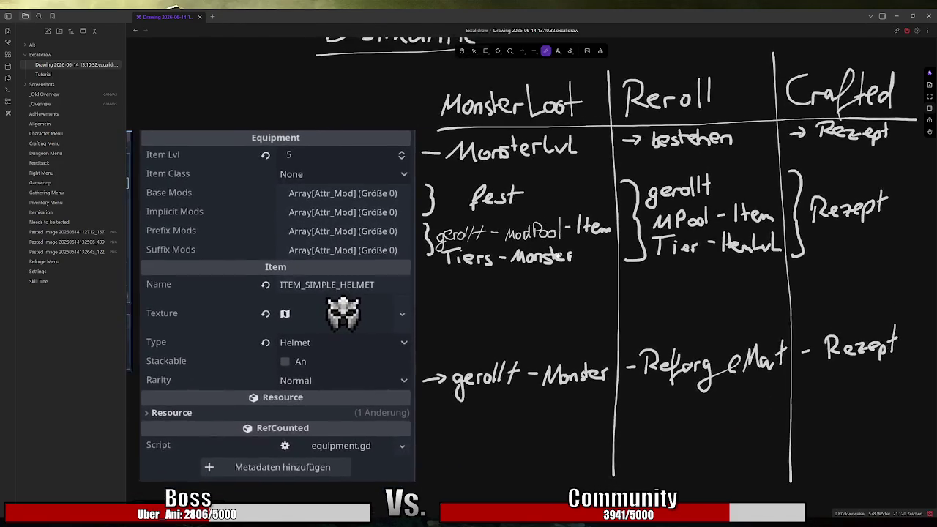
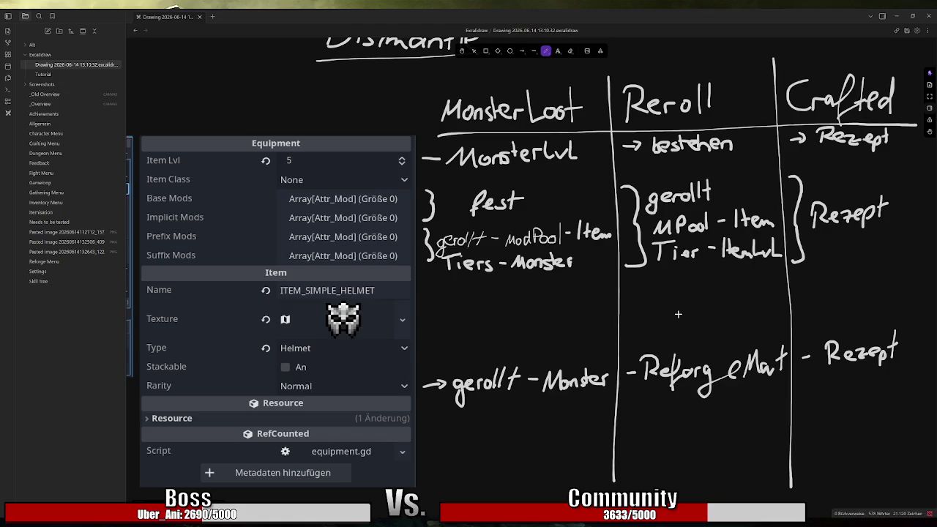
Step: Move the Dismantle heading and its underline down-left, beside the MonsterLoot column header
{"action": "scroll", "coordinate": [507, 125], "scroll_direction": "up", "scroll_amount": 1}
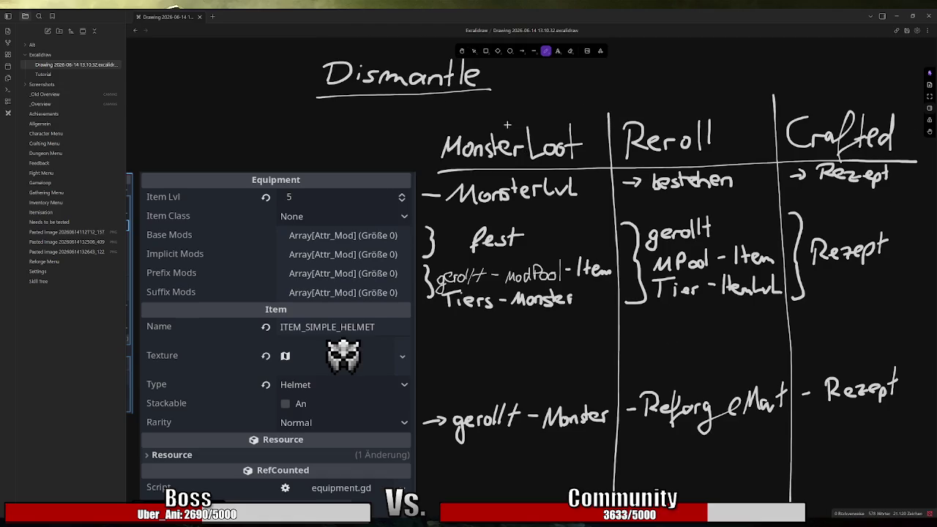
{"action": "left_click", "coordinate": [474, 50]}
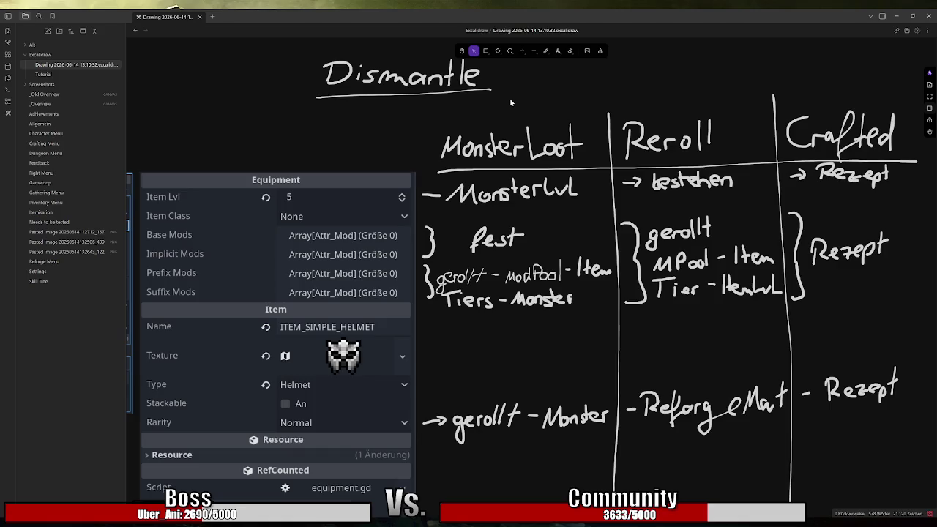
{"action": "mouse_move", "coordinate": [511, 103]}
{"action": "left_mouse_down"}
{"action": "mouse_move", "coordinate": [319, 69]}
{"action": "mouse_move", "coordinate": [271, 39]}
{"action": "left_mouse_up"}
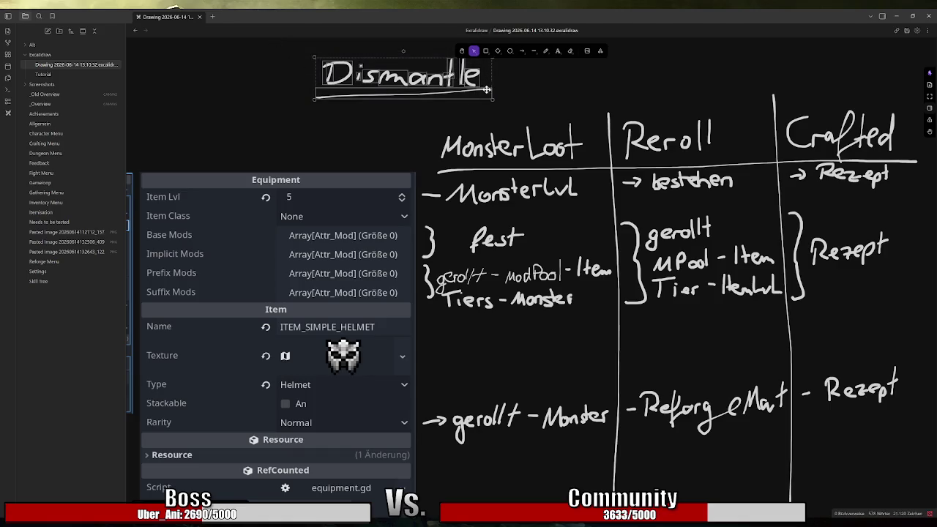
{"action": "mouse_move", "coordinate": [486, 79]}
{"action": "left_mouse_down"}
{"action": "mouse_move", "coordinate": [434, 106]}
{"action": "mouse_move", "coordinate": [395, 145]}
{"action": "left_mouse_up"}
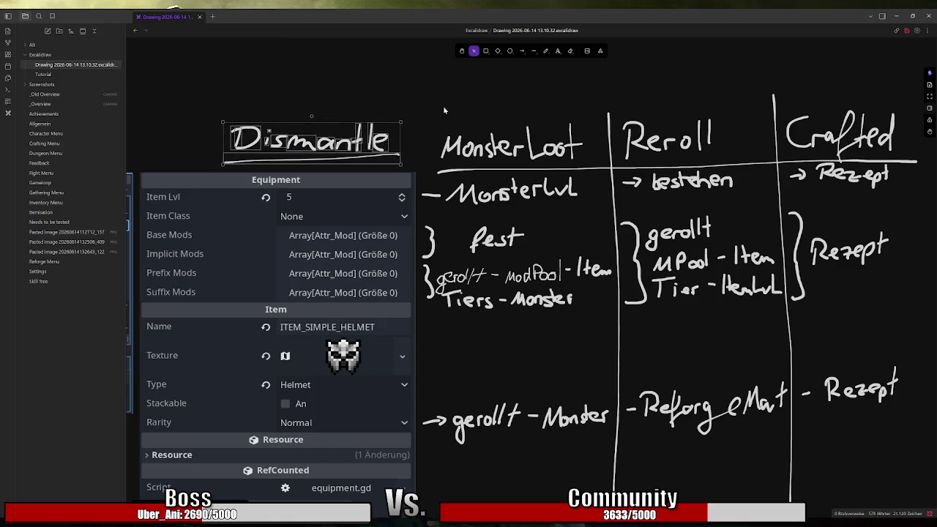
{"action": "left_click", "coordinate": [546, 50]}
{"action": "scroll", "coordinate": [571, 91], "scroll_direction": "down", "scroll_amount": 1}
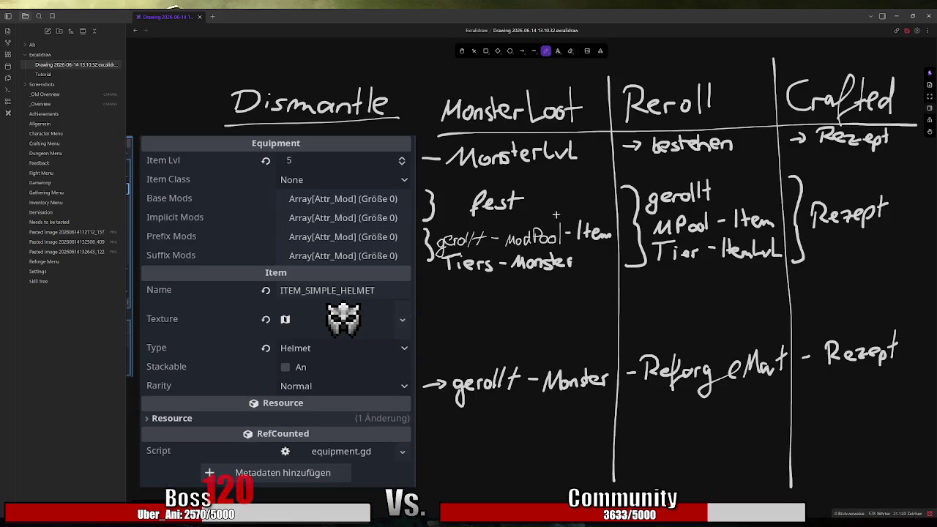
{"action": "scroll", "coordinate": [546, 229], "scroll_direction": "down", "scroll_amount": 1}
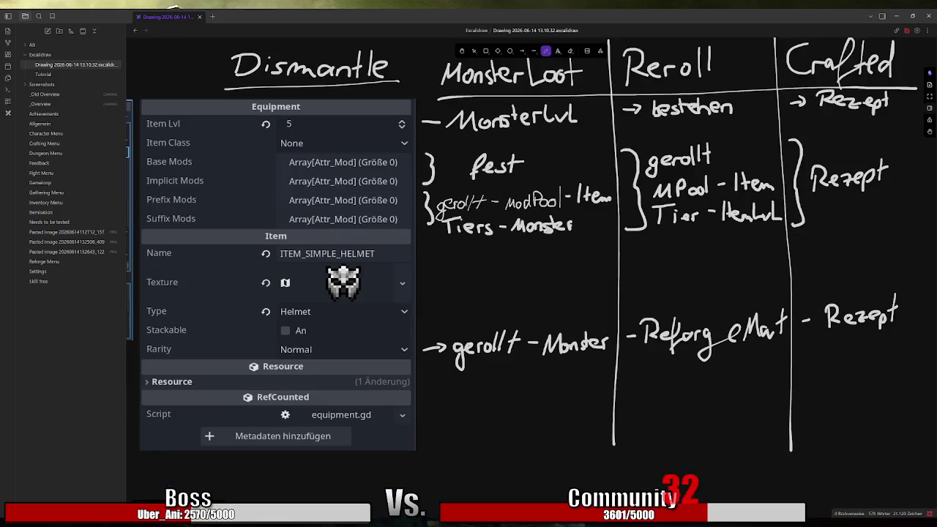
{"action": "scroll", "coordinate": [546, 229], "scroll_direction": "down", "scroll_amount": 2}
{"action": "scroll", "coordinate": [549, 229], "scroll_direction": "up", "scroll_amount": 2}
{"action": "scroll", "coordinate": [602, 273], "scroll_direction": "down", "scroll_amount": 3}
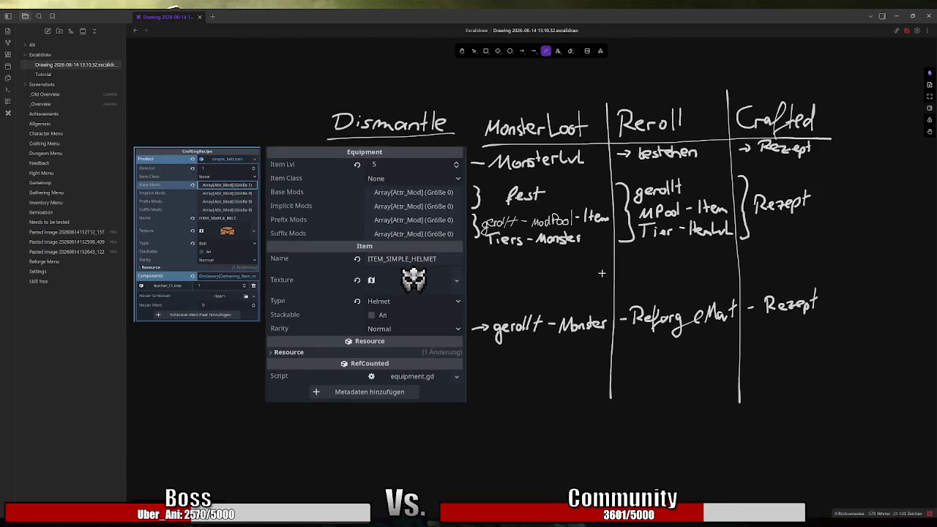
{"action": "scroll", "coordinate": [607, 355], "scroll_direction": "down", "scroll_amount": 1}
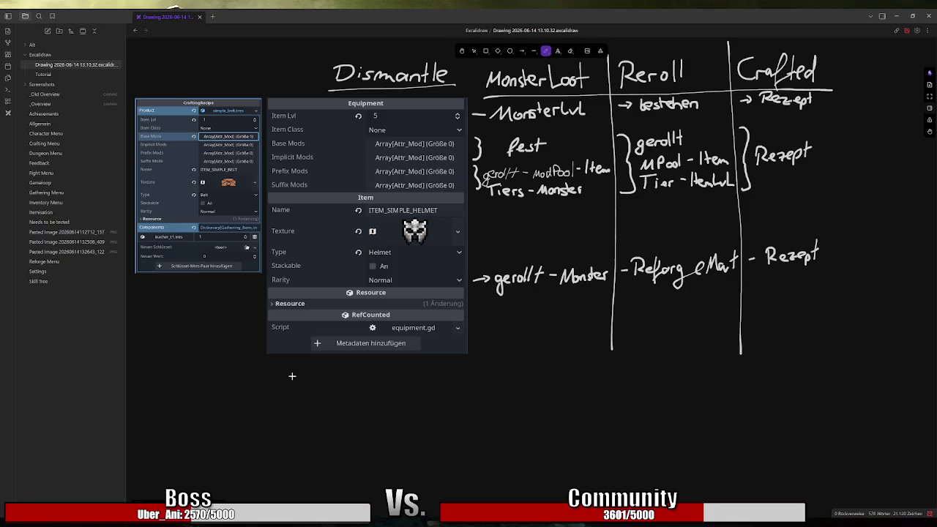
Step: Handwrite 'Lootpool/' below the inspector image, replacing a mistaken 'tab', and underline it
{"action": "mouse_move", "coordinate": [283, 377]}
{"action": "left_mouse_down"}
{"action": "mouse_move", "coordinate": [297, 399]}
{"action": "mouse_move", "coordinate": [307, 389]}
{"action": "mouse_move", "coordinate": [347, 398]}
{"action": "mouse_move", "coordinate": [353, 384]}
{"action": "left_mouse_up"}
{"action": "mouse_move", "coordinate": [363, 382]}
{"action": "left_mouse_down"}
{"action": "mouse_move", "coordinate": [354, 388]}
{"action": "mouse_move", "coordinate": [363, 393]}
{"action": "left_mouse_up"}
{"action": "mouse_move", "coordinate": [370, 371]}
{"action": "left_mouse_down"}
{"action": "mouse_move", "coordinate": [374, 392]}
{"action": "mouse_move", "coordinate": [396, 397]}
{"action": "left_mouse_up"}
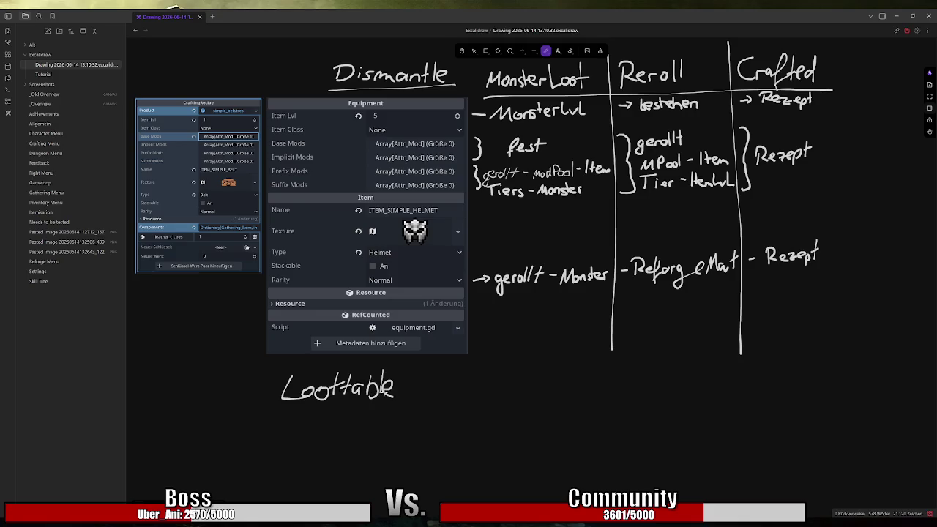
{"action": "key", "text": "ctrl+z"}
{"action": "key", "text": "ctrl+z"}
{"action": "key", "text": "ctrl+z"}
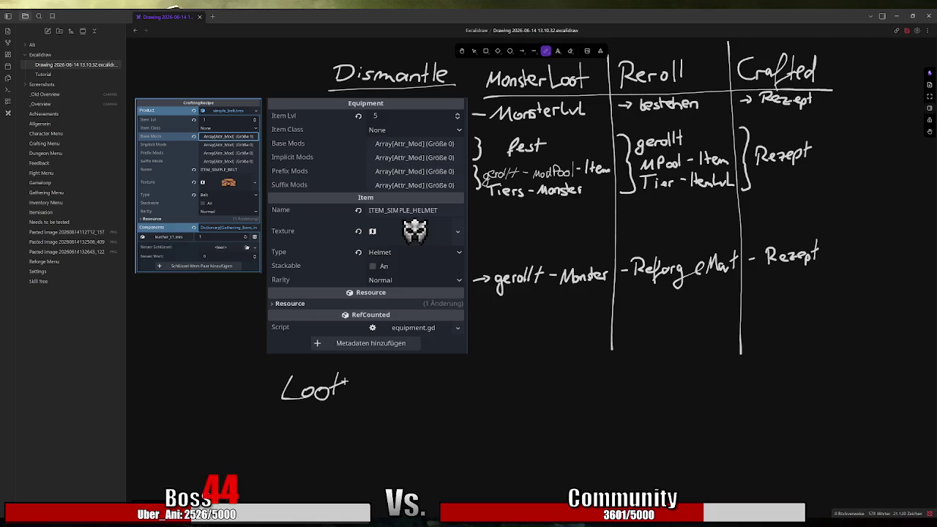
{"action": "mouse_move", "coordinate": [341, 379]}
{"action": "left_mouse_down"}
{"action": "mouse_move", "coordinate": [350, 387]}
{"action": "mouse_move", "coordinate": [375, 381]}
{"action": "mouse_move", "coordinate": [383, 395]}
{"action": "left_mouse_up"}
{"action": "left_click_drag", "start_coordinate": [394, 369], "coordinate": [386, 399]}
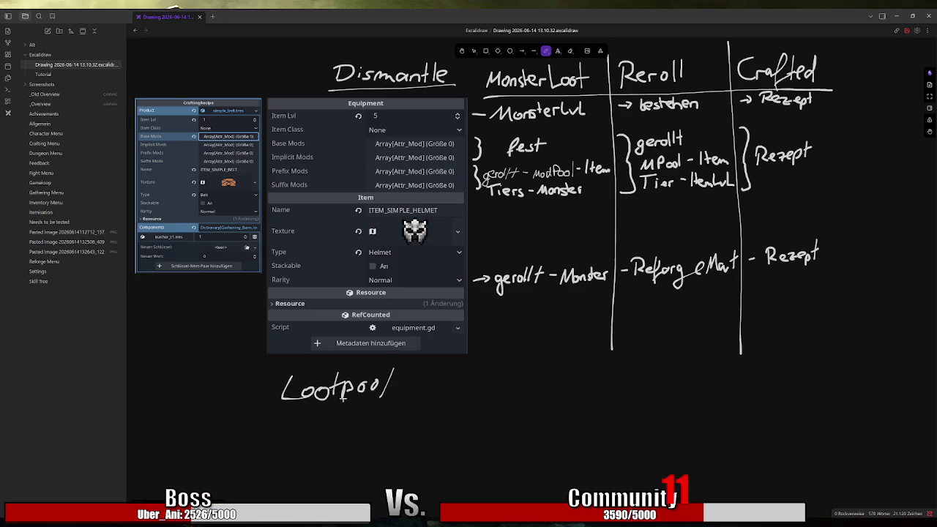
{"action": "left_click_drag", "start_coordinate": [282, 401], "coordinate": [395, 401]}
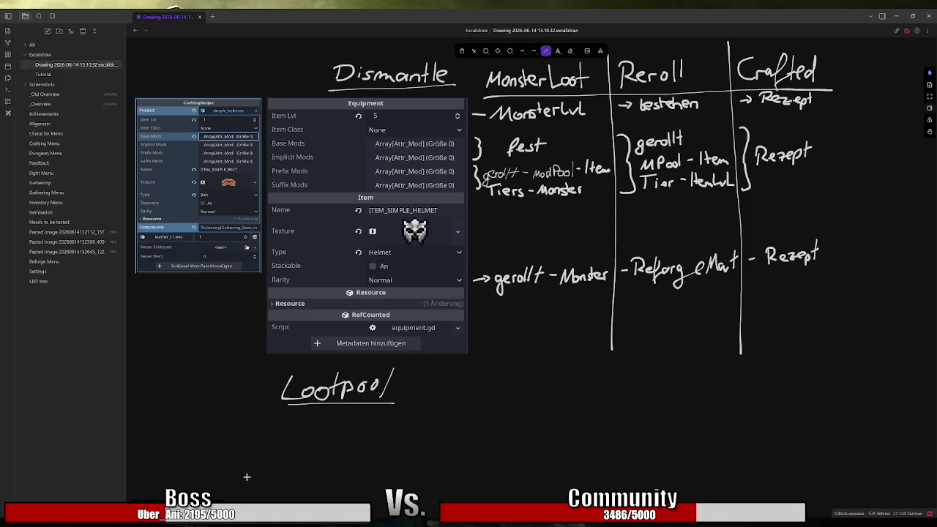
{"action": "key", "text": "alt+Tab"}
Step: Maximize Streamer.bot and open the Actions list under Actions & Queues
{"action": "key", "text": "super+Up"}
{"action": "left_click", "coordinate": [40, 102]}
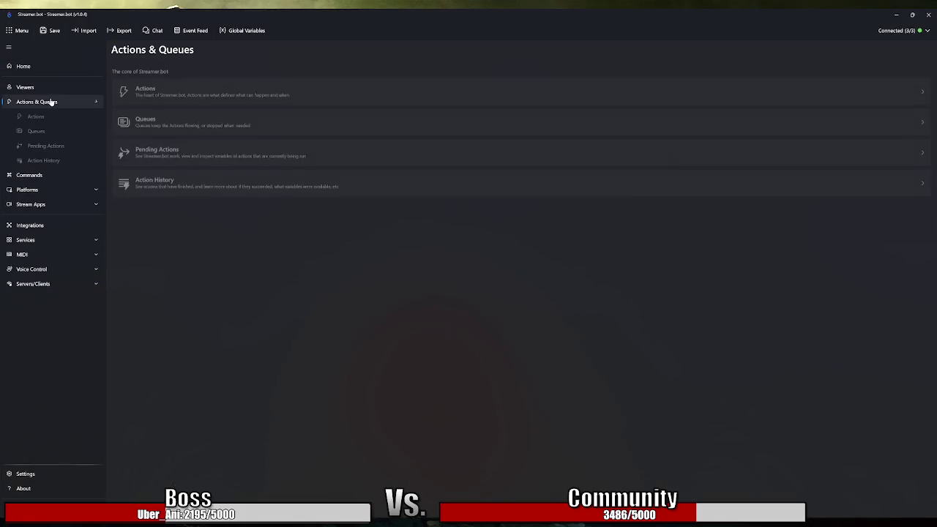
{"action": "left_click", "coordinate": [192, 94]}
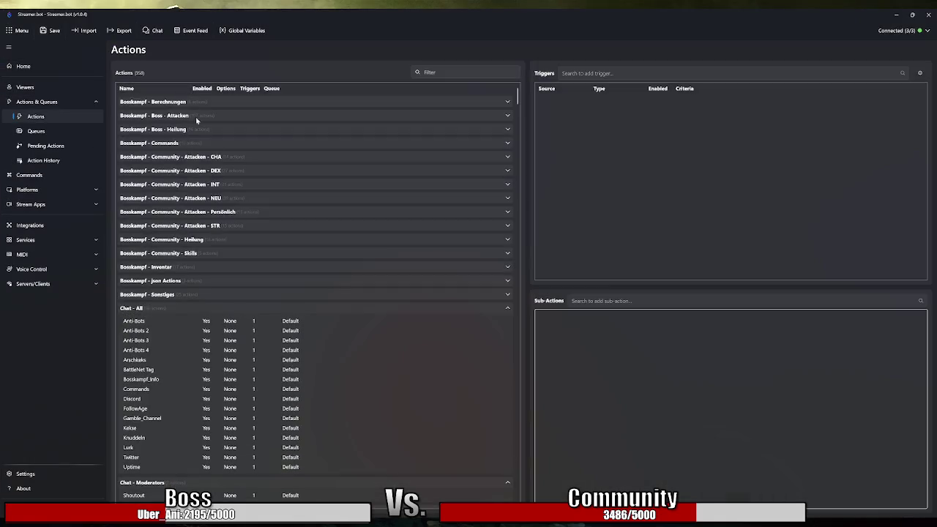
Step: Expand and collapse the Chat - All and Bosskampf Persönlich attack groups
{"action": "left_click", "coordinate": [237, 308]}
{"action": "left_click", "coordinate": [237, 308]}
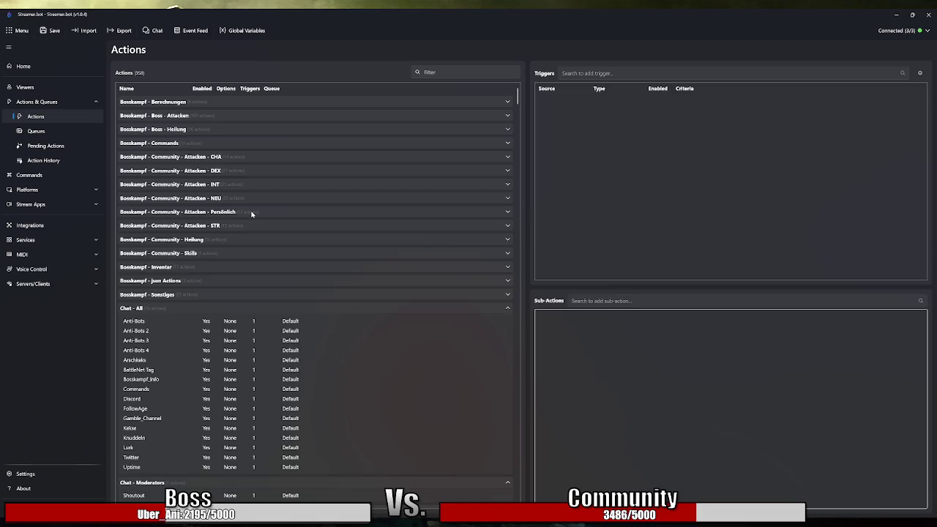
{"action": "left_click", "coordinate": [251, 213]}
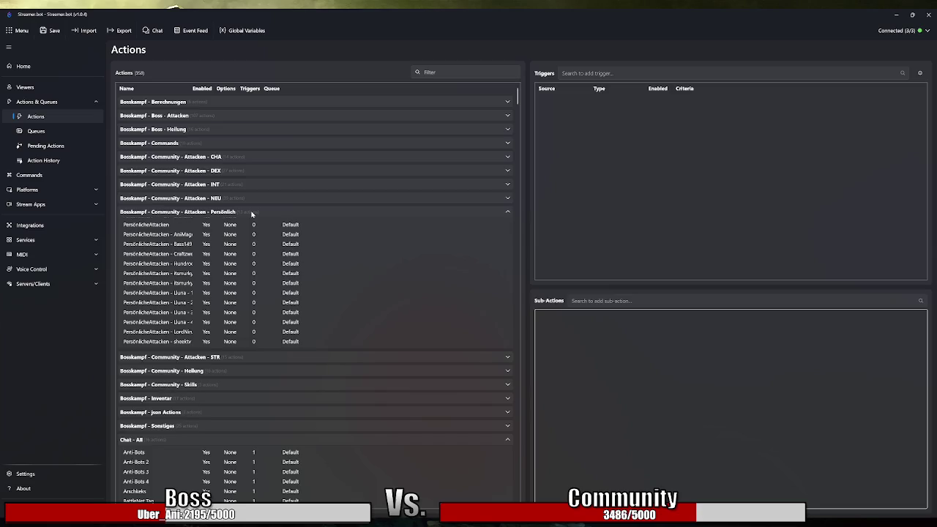
{"action": "left_click", "coordinate": [251, 213]}
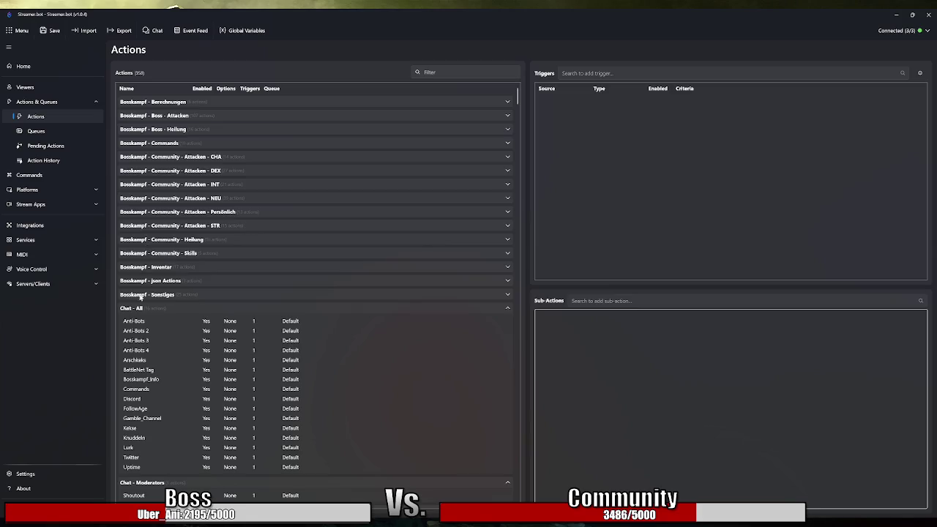
{"action": "key", "text": "super"}
Step: Open Calculator via 'rechner', sum 14+27+21+39+15 to get 116, then close it
{"action": "type", "text": "rechner"}
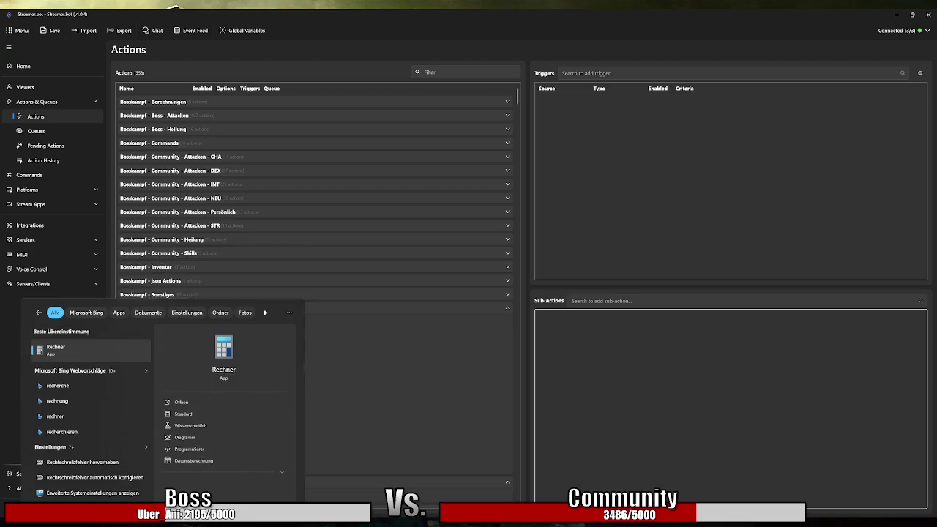
{"action": "key", "text": "Return"}
{"action": "mouse_move", "coordinate": [152, 140]}
{"action": "left_mouse_down"}
{"action": "mouse_move", "coordinate": [380, 153]}
{"action": "mouse_move", "coordinate": [354, 159]}
{"action": "left_mouse_up"}
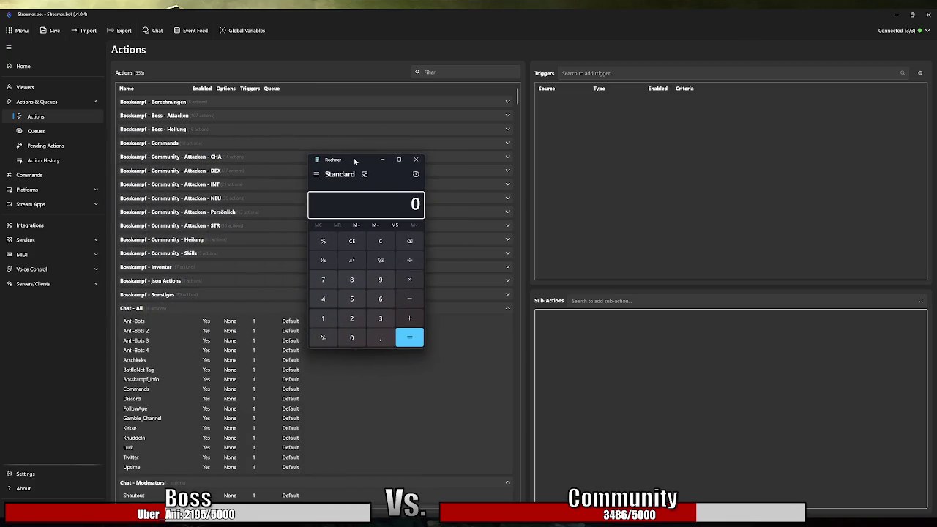
{"action": "type", "text": "14+27"}
{"action": "type", "text": "+21+39"}
{"action": "type", "text": "+15"}
{"action": "key", "text": "Return"}
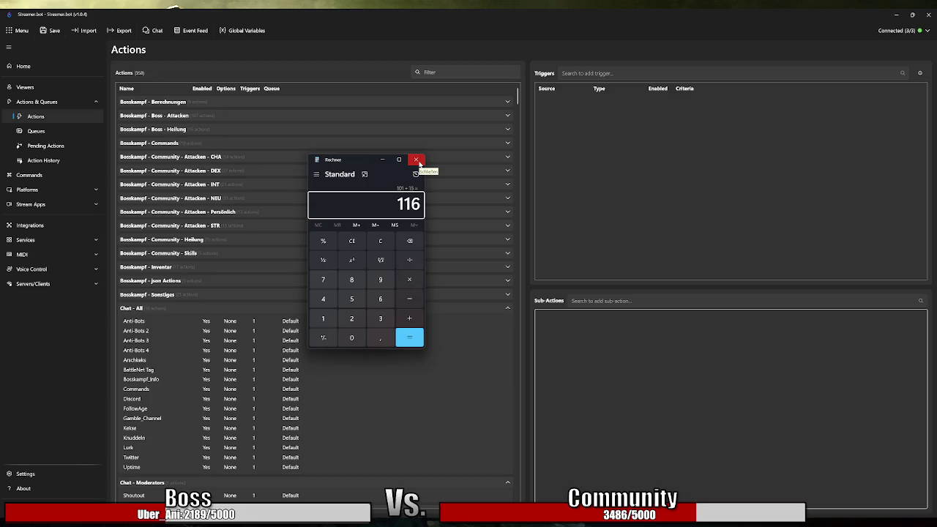
{"action": "left_click", "coordinate": [417, 160]}
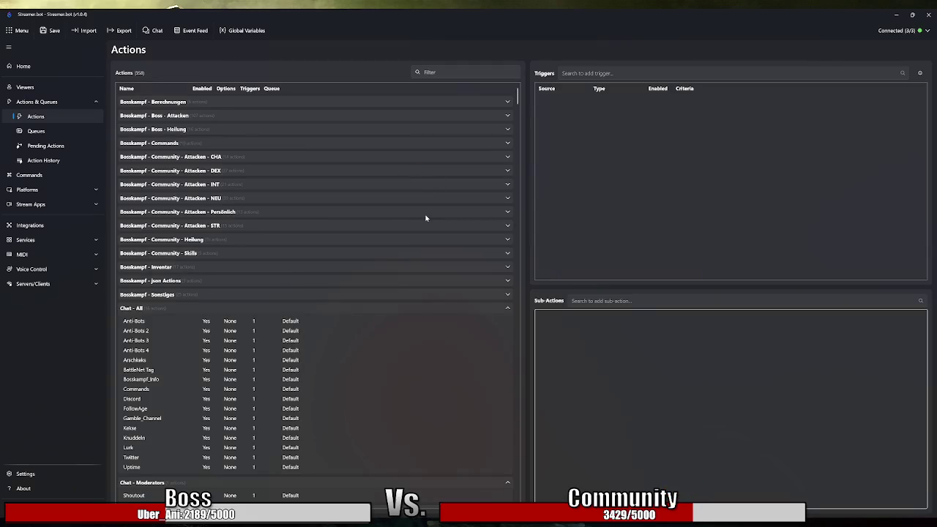
{"action": "left_click", "coordinate": [895, 14]}
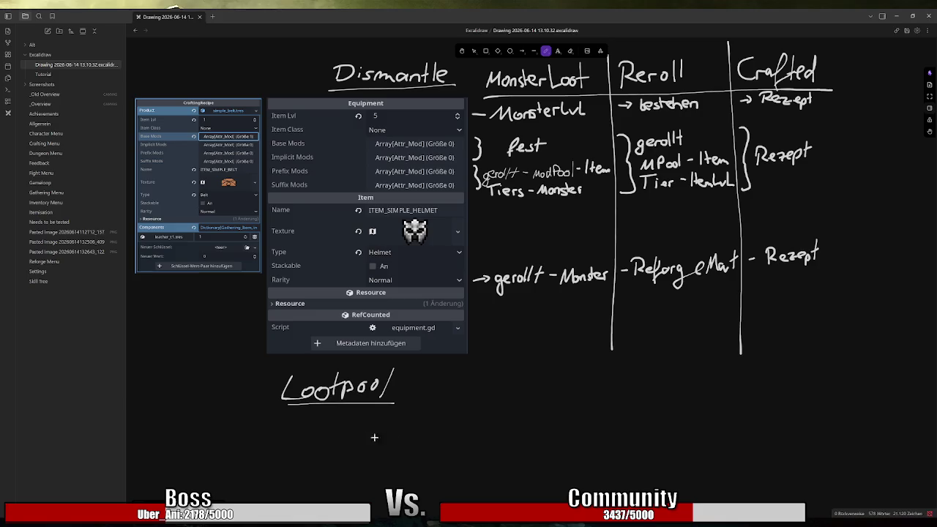
Step: Write '- Comp/Material' under Lootpool and draw a line up to the recipe's Components
{"action": "mouse_move", "coordinate": [274, 440]}
{"action": "left_mouse_down"}
{"action": "mouse_move", "coordinate": [403, 444]}
{"action": "mouse_move", "coordinate": [411, 432]}
{"action": "mouse_move", "coordinate": [391, 442]}
{"action": "left_mouse_up"}
{"action": "key", "text": "ctrl+z"}
{"action": "key", "text": "ctrl+z"}
{"action": "key", "text": "ctrl+z"}
{"action": "mouse_move", "coordinate": [387, 430]}
{"action": "left_mouse_down"}
{"action": "mouse_move", "coordinate": [398, 442]}
{"action": "mouse_move", "coordinate": [449, 441]}
{"action": "left_mouse_up"}
{"action": "left_click_drag", "start_coordinate": [454, 423], "coordinate": [455, 439]}
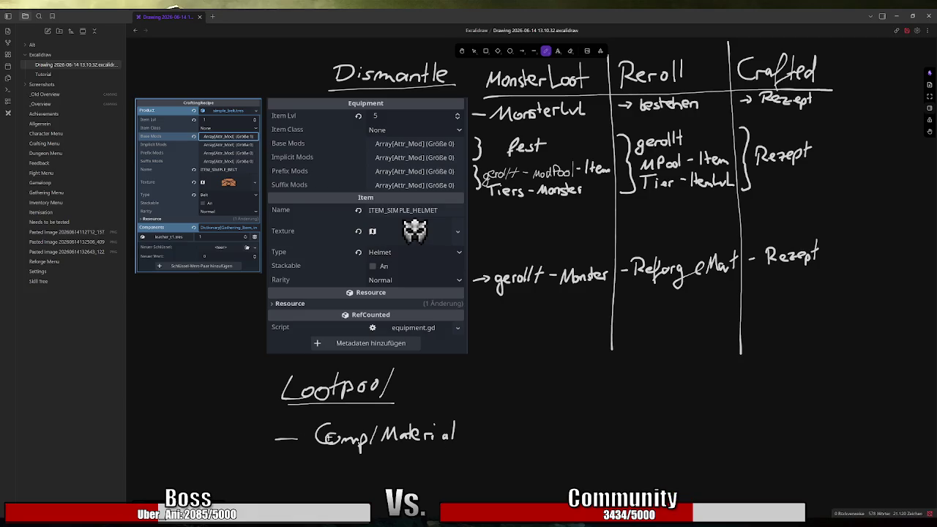
{"action": "mouse_move", "coordinate": [312, 451]}
{"action": "left_mouse_down"}
{"action": "mouse_move", "coordinate": [210, 401]}
{"action": "mouse_move", "coordinate": [203, 250]}
{"action": "mouse_move", "coordinate": [191, 262]}
{"action": "mouse_move", "coordinate": [224, 255]}
{"action": "left_mouse_up"}
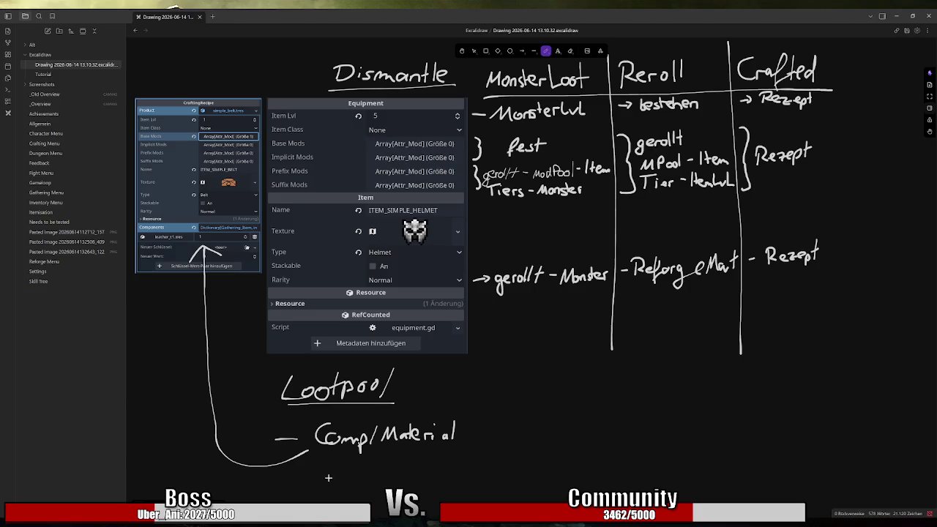
{"action": "scroll", "coordinate": [338, 452], "scroll_direction": "down", "scroll_amount": 1}
Step: Handwrite '- Holz', '- Erz' and '- Leder' as entries below Comp/Material
{"action": "left_click_drag", "start_coordinate": [354, 443], "coordinate": [414, 451]}
{"action": "mouse_move", "coordinate": [357, 467]}
{"action": "left_mouse_down"}
{"action": "mouse_move", "coordinate": [372, 474]}
{"action": "mouse_move", "coordinate": [383, 466]}
{"action": "left_mouse_up"}
{"action": "left_click_drag", "start_coordinate": [388, 464], "coordinate": [413, 473]}
{"action": "left_click_drag", "start_coordinate": [357, 490], "coordinate": [404, 489]}
{"action": "mouse_move", "coordinate": [407, 488]}
{"action": "left_mouse_down"}
{"action": "mouse_move", "coordinate": [414, 480]}
{"action": "mouse_move", "coordinate": [413, 495]}
{"action": "left_mouse_up"}
{"action": "left_click_drag", "start_coordinate": [416, 490], "coordinate": [425, 492]}
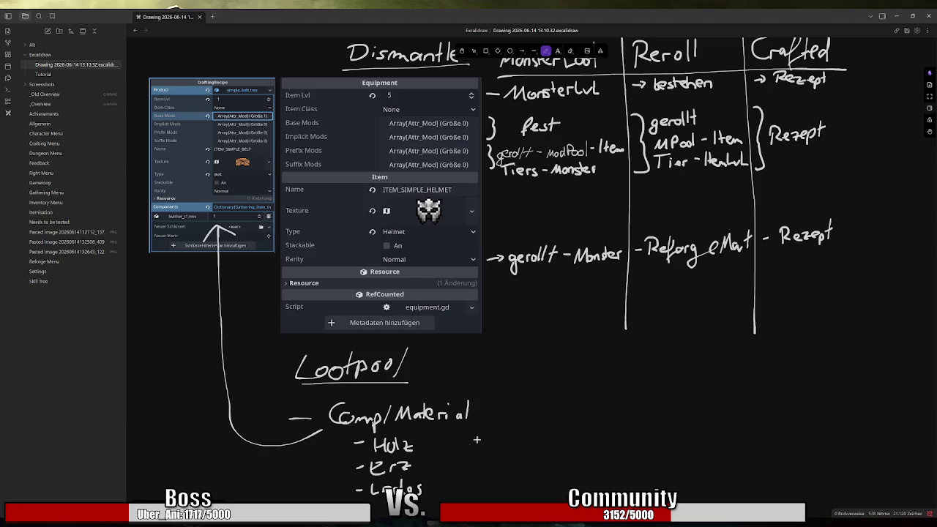
Step: Handwrite a fourth dash entry, Seltene, below '- Leder'
{"action": "scroll", "coordinate": [389, 474], "scroll_direction": "down", "scroll_amount": 1}
{"action": "mouse_move", "coordinate": [351, 482]}
{"action": "left_mouse_down"}
{"action": "mouse_move", "coordinate": [369, 483]}
{"action": "mouse_move", "coordinate": [366, 490]}
{"action": "left_mouse_up"}
{"action": "mouse_move", "coordinate": [372, 486]}
{"action": "left_mouse_down"}
{"action": "mouse_move", "coordinate": [437, 482]}
{"action": "mouse_move", "coordinate": [432, 488]}
{"action": "mouse_move", "coordinate": [441, 490]}
{"action": "left_mouse_up"}
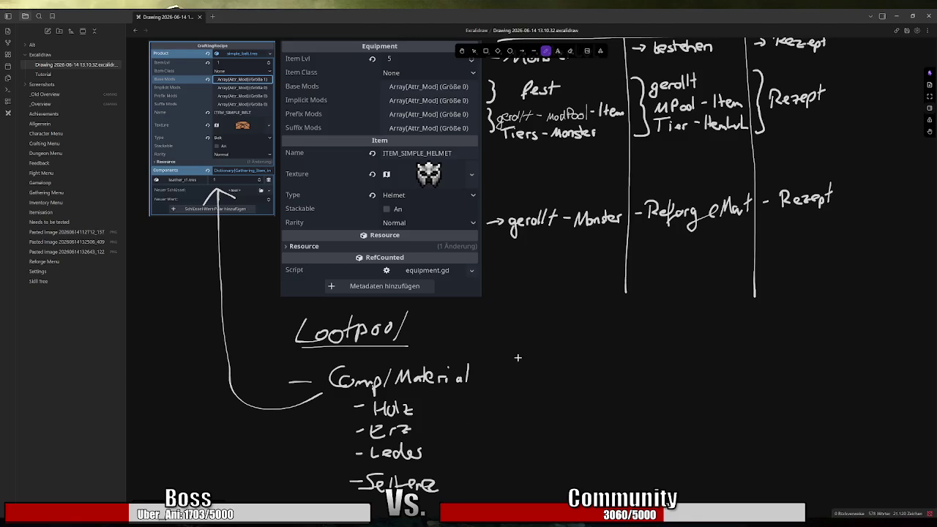
{"action": "scroll", "coordinate": [518, 358], "scroll_direction": "up", "scroll_amount": 3}
{"action": "scroll", "coordinate": [516, 373], "scroll_direction": "down", "scroll_amount": 3}
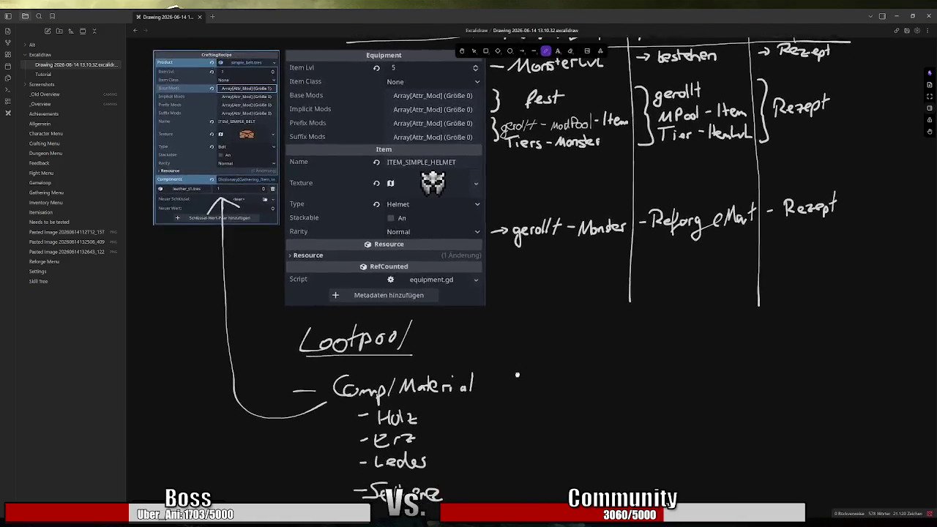
{"action": "scroll", "coordinate": [517, 375], "scroll_direction": "up", "scroll_amount": 1}
{"action": "scroll", "coordinate": [516, 374], "scroll_direction": "down", "scroll_amount": 1}
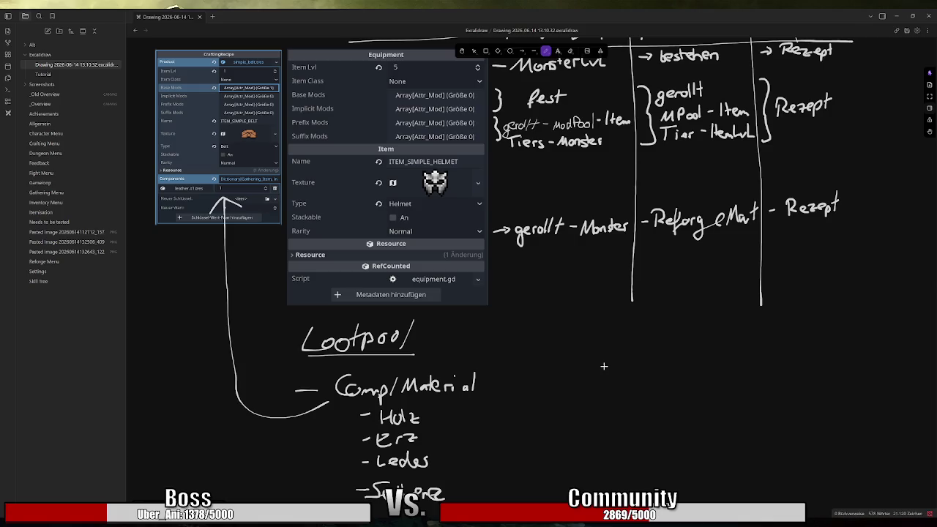
{"action": "key", "text": "alt+Tab"}
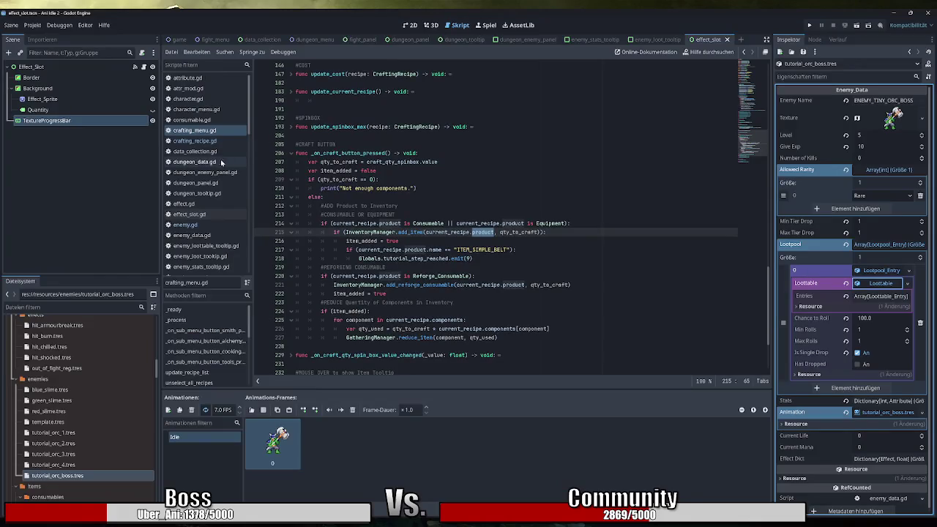
Step: Open game.gd, fold all functions, and expand only determine_loot
{"action": "scroll", "coordinate": [205, 190], "scroll_direction": "down", "scroll_amount": 4}
{"action": "left_click", "coordinate": [184, 204]}
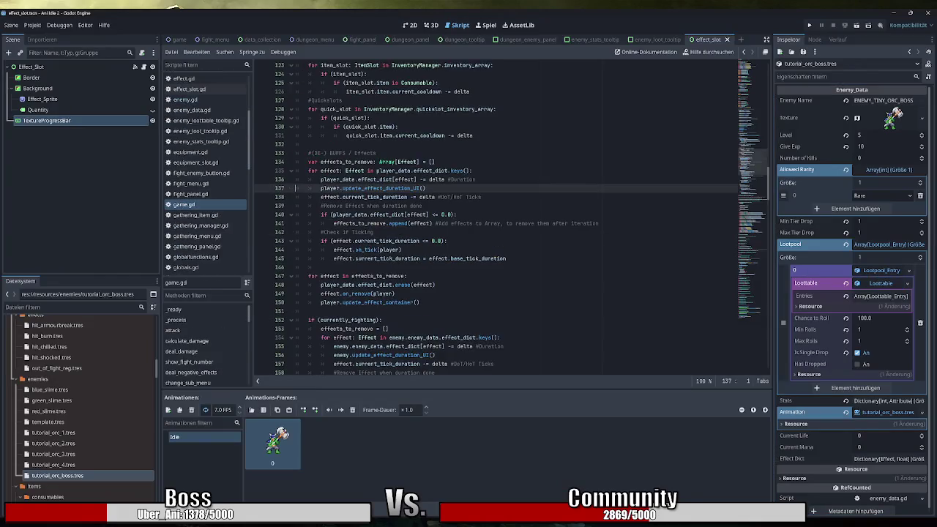
{"action": "scroll", "coordinate": [758, 139], "scroll_direction": "up", "scroll_amount": 10}
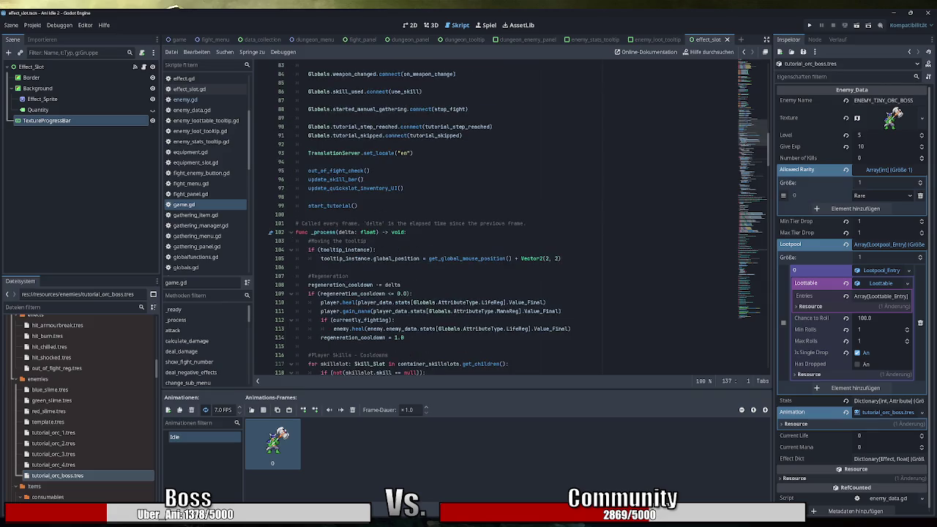
{"action": "left_click", "coordinate": [407, 232]}
{"action": "key", "text": "ctrl+alt+f"}
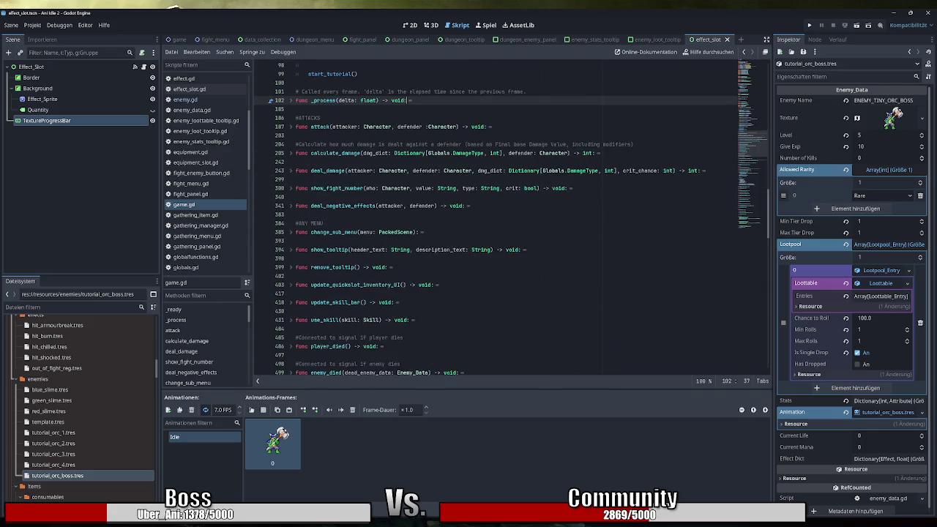
{"action": "scroll", "coordinate": [498, 220], "scroll_direction": "down", "scroll_amount": 3}
{"action": "scroll", "coordinate": [498, 220], "scroll_direction": "down", "scroll_amount": 3}
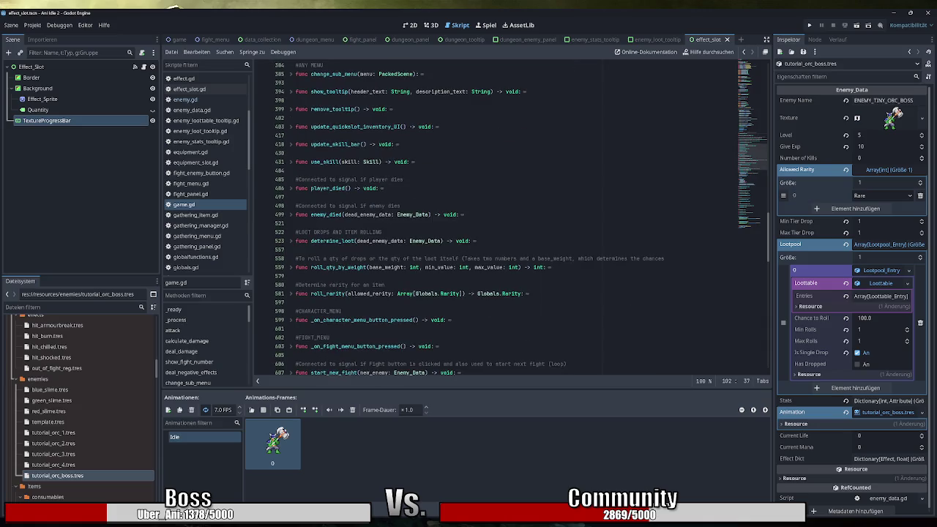
{"action": "left_click", "coordinate": [286, 241]}
{"action": "left_click", "coordinate": [290, 241]}
Step: Inspect the loot rolling loop, selecting min_tier_drop, max_tier_drop and lines 535–546
{"action": "scroll", "coordinate": [288, 245], "scroll_direction": "down", "scroll_amount": 3}
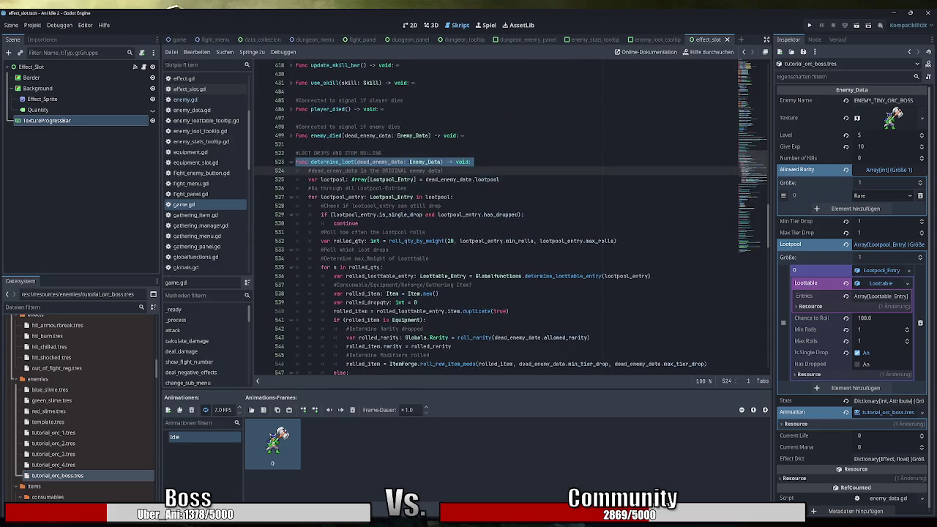
{"action": "scroll", "coordinate": [498, 219], "scroll_direction": "down", "scroll_amount": 3}
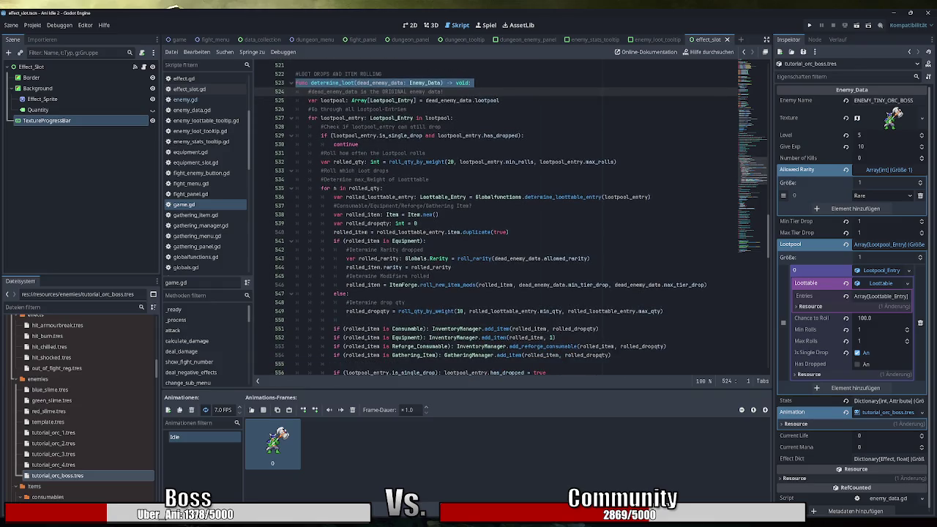
{"action": "scroll", "coordinate": [511, 219], "scroll_direction": "up", "scroll_amount": 1}
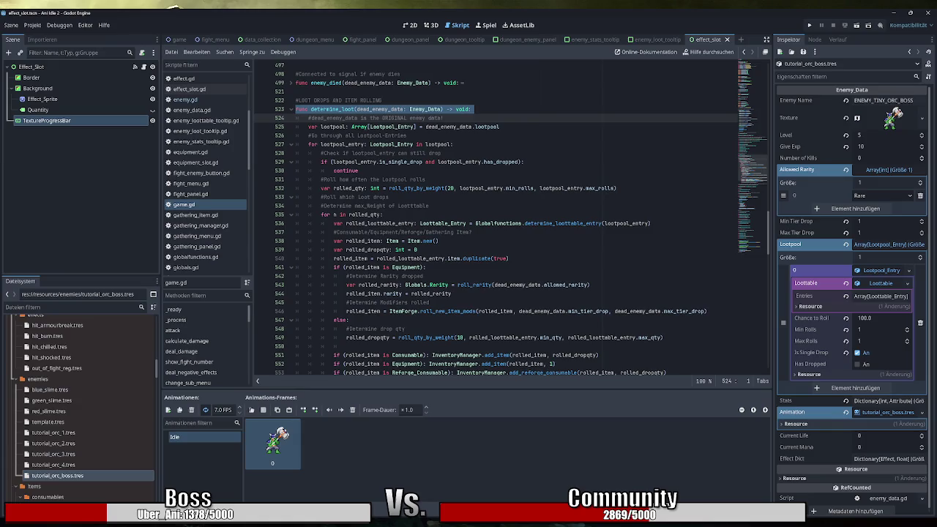
{"action": "double_click", "coordinate": [587, 311]}
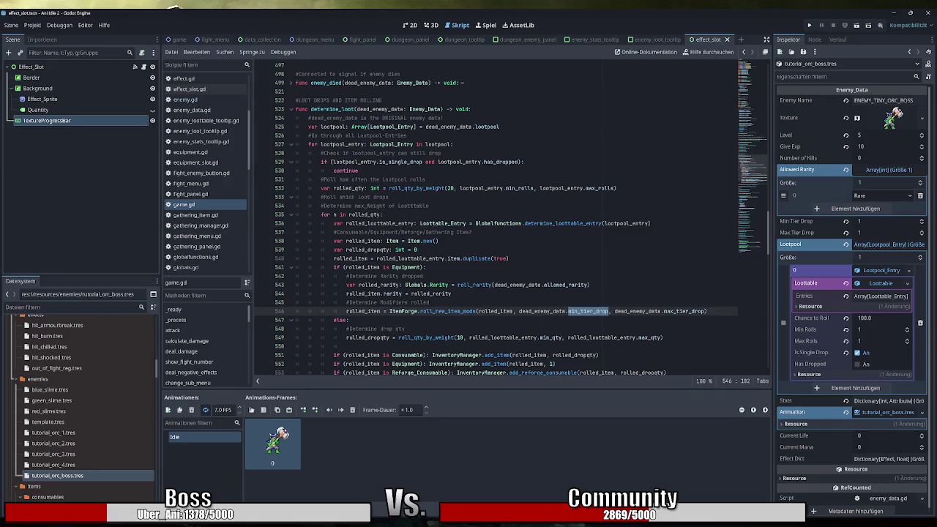
{"action": "double_click", "coordinate": [683, 311]}
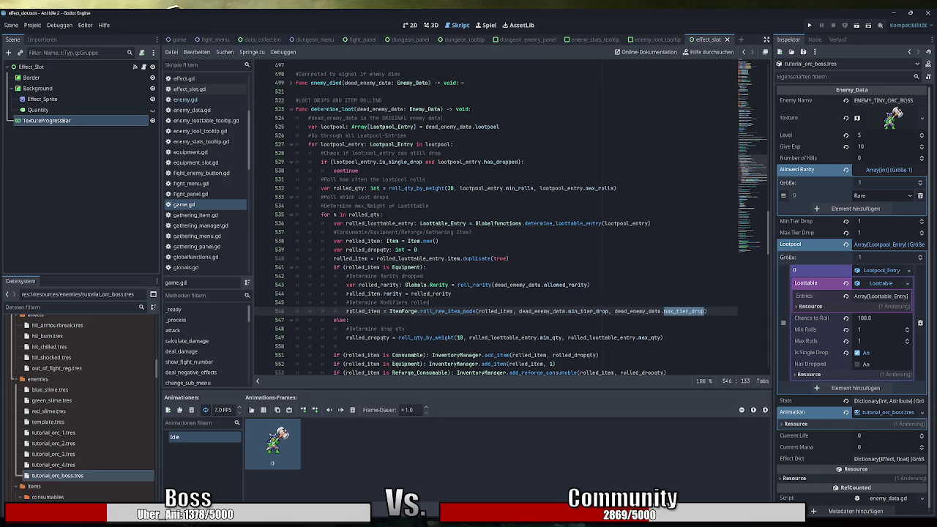
{"action": "left_click", "coordinate": [651, 223]}
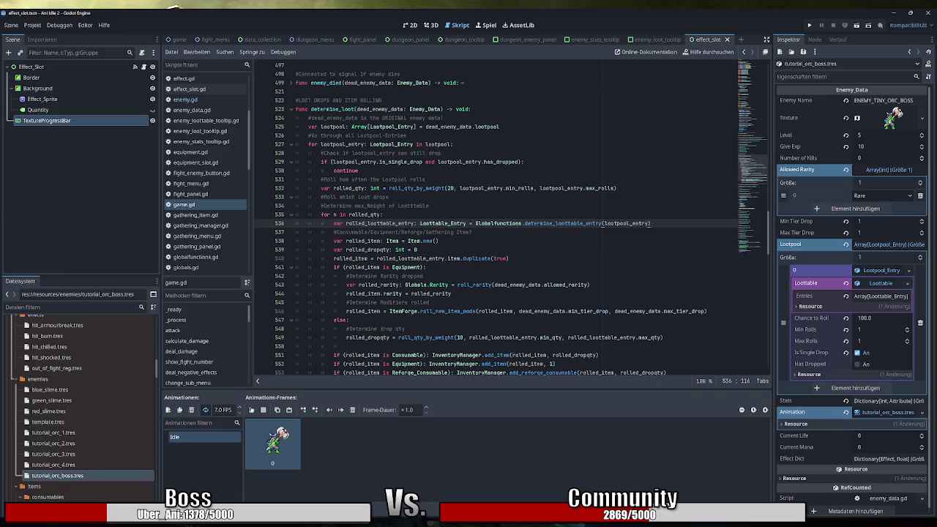
{"action": "left_click_drag", "start_coordinate": [707, 311], "coordinate": [320, 215]}
{"action": "left_click", "coordinate": [389, 197]}
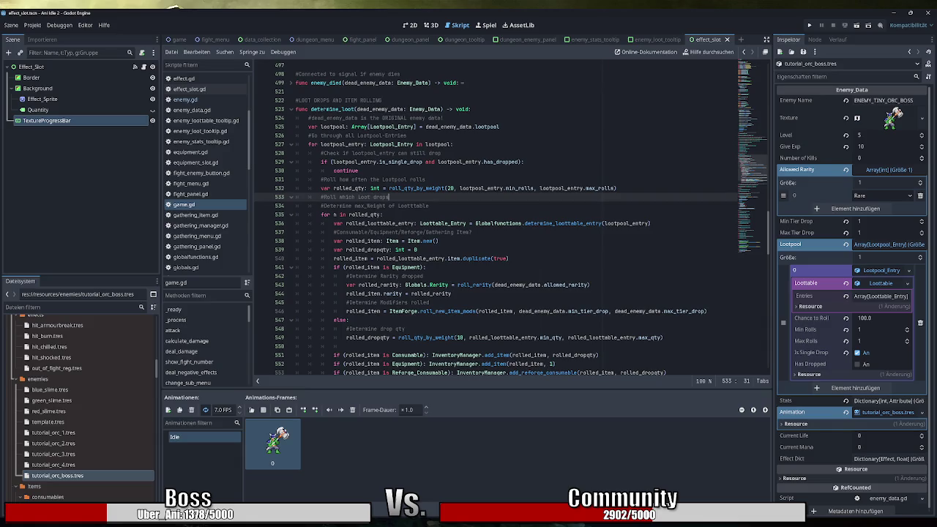
Step: Highlight the statements adding consumables to the inventory and gathering items to their manager
{"action": "scroll", "coordinate": [496, 220], "scroll_direction": "down", "scroll_amount": 1}
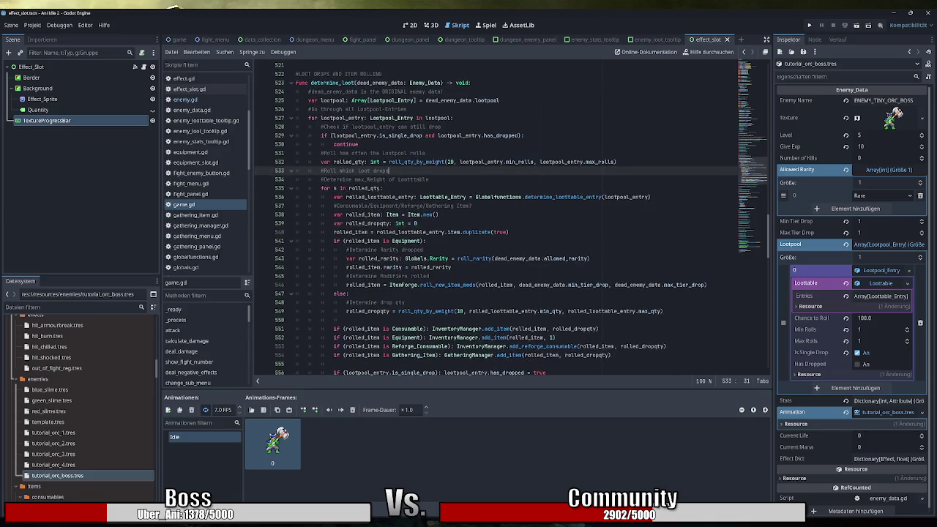
{"action": "left_click_drag", "start_coordinate": [599, 329], "coordinate": [343, 329]}
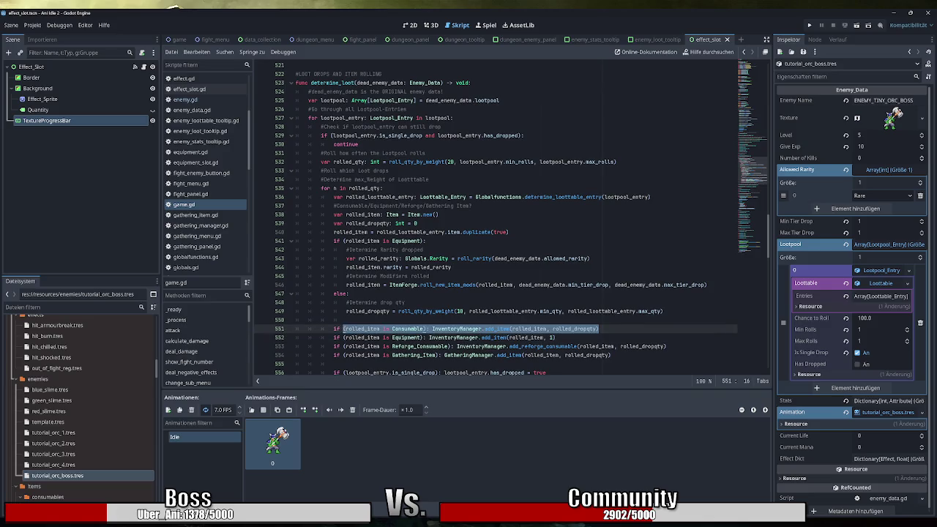
{"action": "left_click_drag", "start_coordinate": [611, 355], "coordinate": [333, 355]}
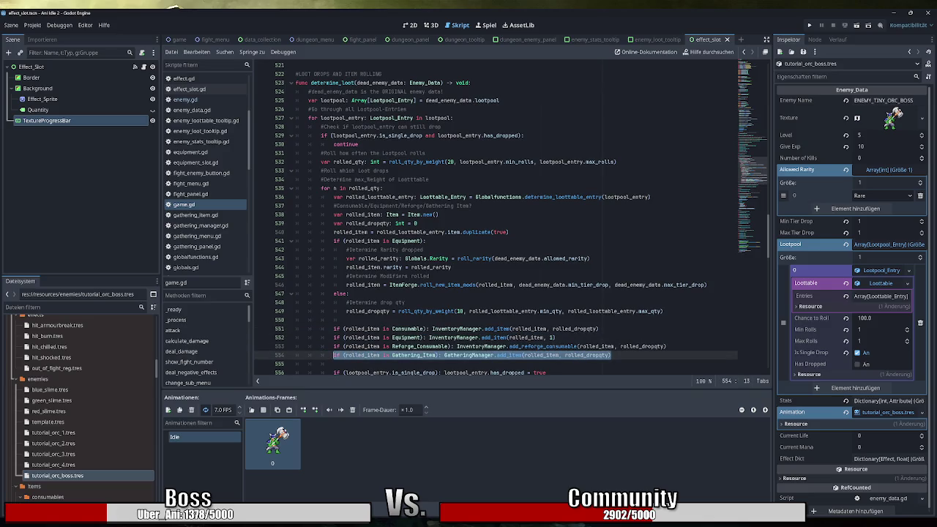
{"action": "scroll", "coordinate": [511, 220], "scroll_direction": "down", "scroll_amount": 1}
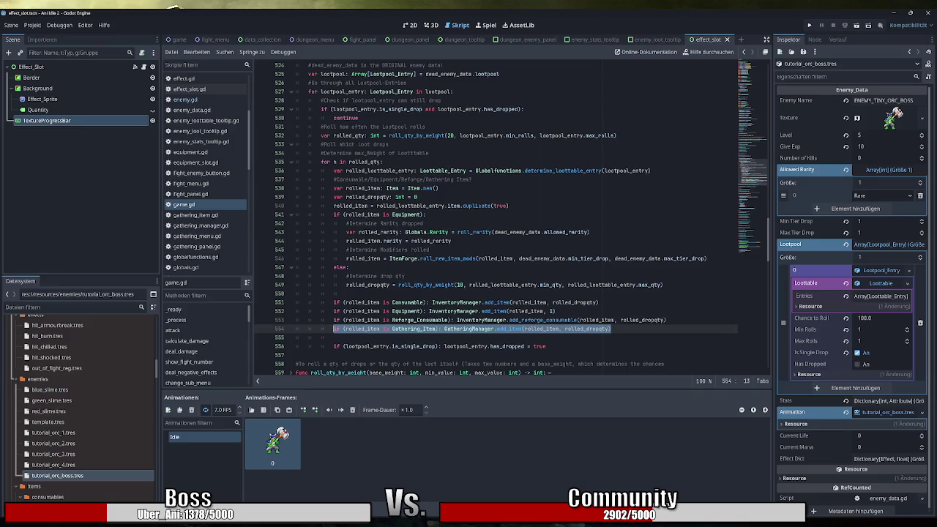
{"action": "scroll", "coordinate": [510, 220], "scroll_direction": "up", "scroll_amount": 1}
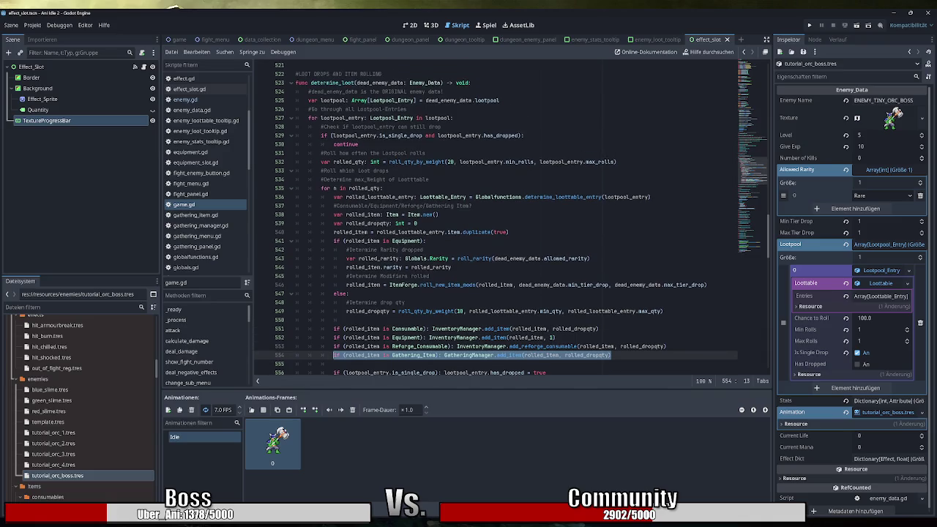
{"action": "scroll", "coordinate": [510, 220], "scroll_direction": "up", "scroll_amount": 1}
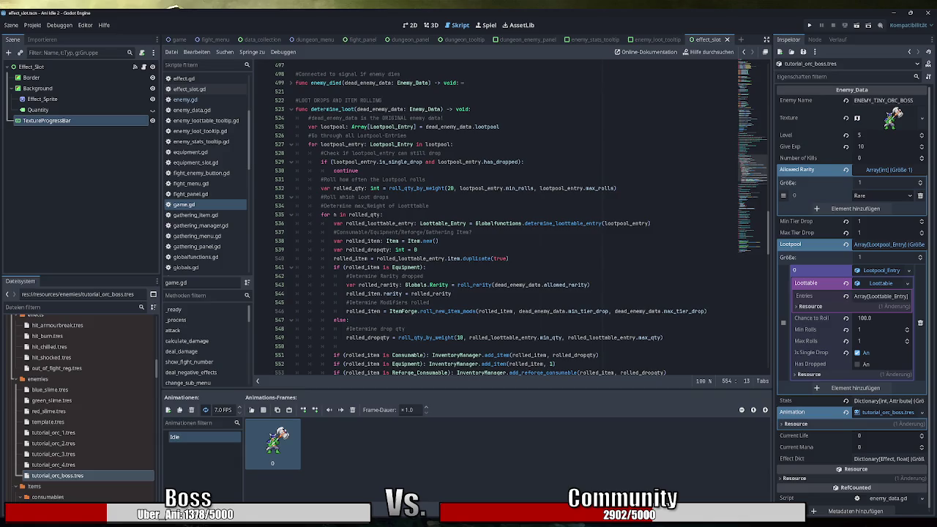
Step: Select loot code lines 536–546, then clear the selection
{"action": "left_click", "coordinate": [550, 311]}
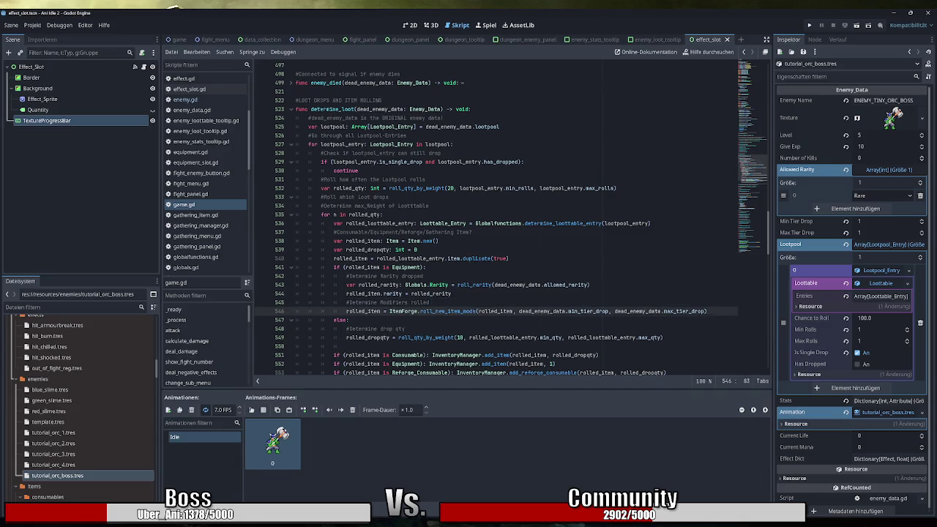
{"action": "mouse_move", "coordinate": [551, 311]}
{"action": "mouse_move", "coordinate": [706, 311]}
{"action": "left_mouse_down"}
{"action": "mouse_move", "coordinate": [344, 242]}
{"action": "mouse_move", "coordinate": [334, 224]}
{"action": "left_mouse_up"}
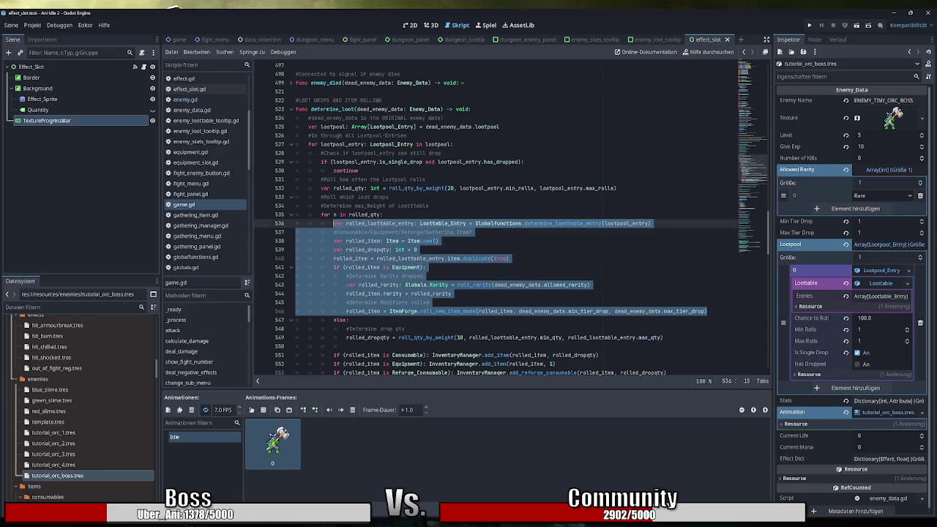
{"action": "left_click", "coordinate": [425, 276]}
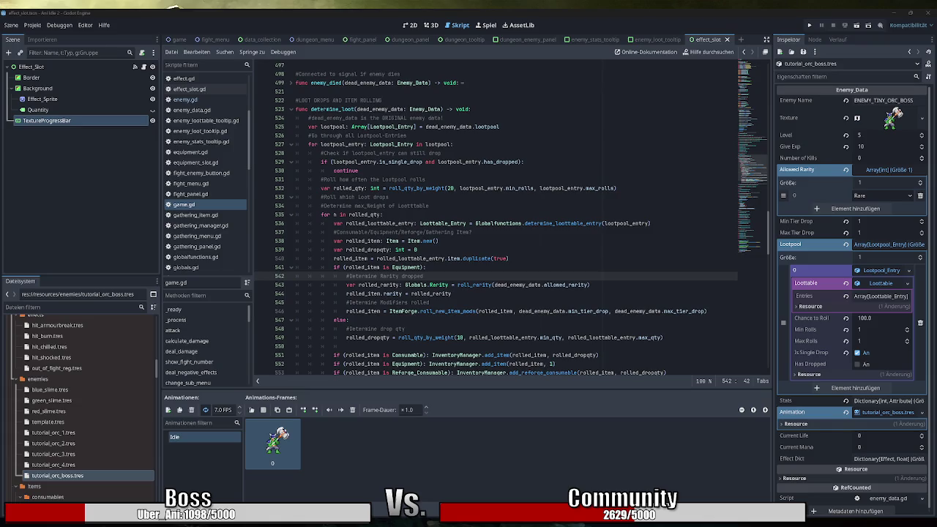
{"action": "key", "text": "alt+Tab"}
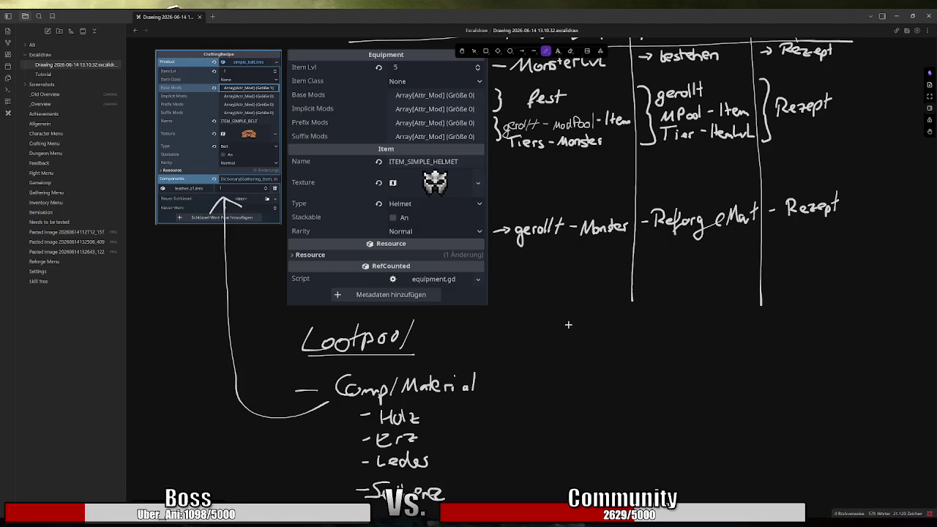
Step: Draw a horizontal line under the table, then handwrite 'ItemLvL' with a thick underline
{"action": "left_click_drag", "start_coordinate": [495, 308], "coordinate": [906, 289]}
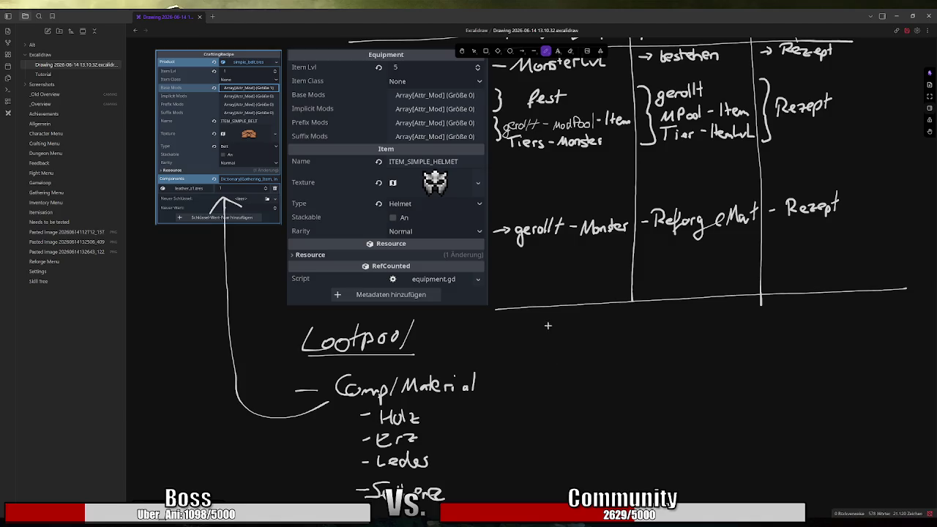
{"action": "mouse_move", "coordinate": [553, 318]}
{"action": "left_mouse_down"}
{"action": "mouse_move", "coordinate": [552, 338]}
{"action": "mouse_move", "coordinate": [561, 339]}
{"action": "mouse_move", "coordinate": [563, 328]}
{"action": "mouse_move", "coordinate": [605, 339]}
{"action": "mouse_move", "coordinate": [613, 324]}
{"action": "mouse_move", "coordinate": [672, 330]}
{"action": "left_mouse_up"}
{"action": "left_click_drag", "start_coordinate": [557, 349], "coordinate": [646, 348]}
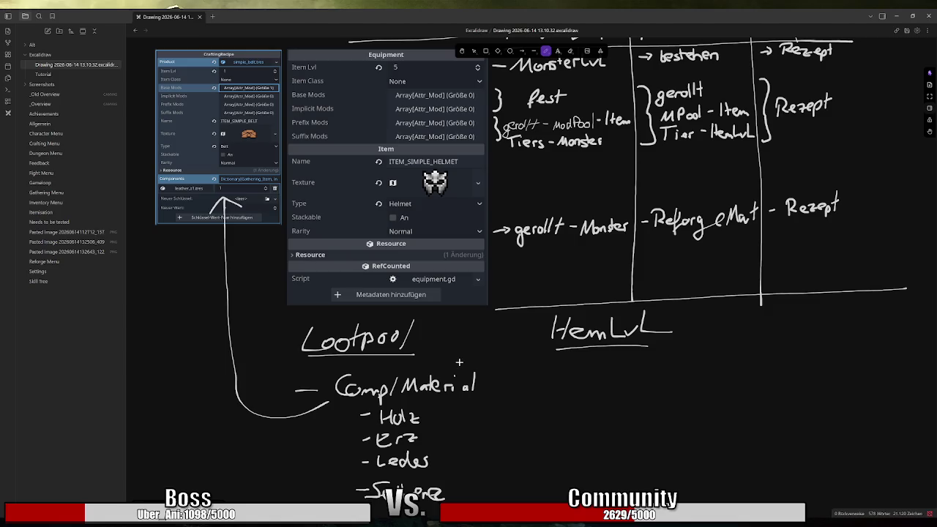
{"action": "mouse_move", "coordinate": [549, 350]}
{"action": "left_mouse_down"}
{"action": "mouse_move", "coordinate": [659, 345]}
{"action": "mouse_move", "coordinate": [548, 349]}
{"action": "mouse_move", "coordinate": [583, 354]}
{"action": "left_mouse_up"}
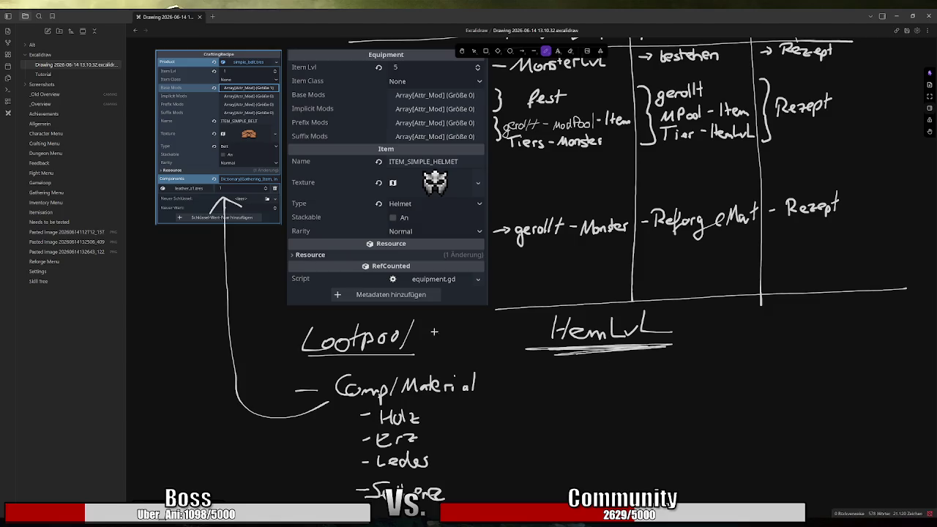
Step: Append 'ReqLvL' to the Lootpool heading and draw a vertical divider left of ItemLvL
{"action": "mouse_move", "coordinate": [435, 324]}
{"action": "left_mouse_down"}
{"action": "mouse_move", "coordinate": [433, 339]}
{"action": "mouse_move", "coordinate": [439, 327]}
{"action": "mouse_move", "coordinate": [444, 341]}
{"action": "mouse_move", "coordinate": [454, 338]}
{"action": "mouse_move", "coordinate": [449, 354]}
{"action": "mouse_move", "coordinate": [478, 330]}
{"action": "mouse_move", "coordinate": [481, 345]}
{"action": "left_mouse_up"}
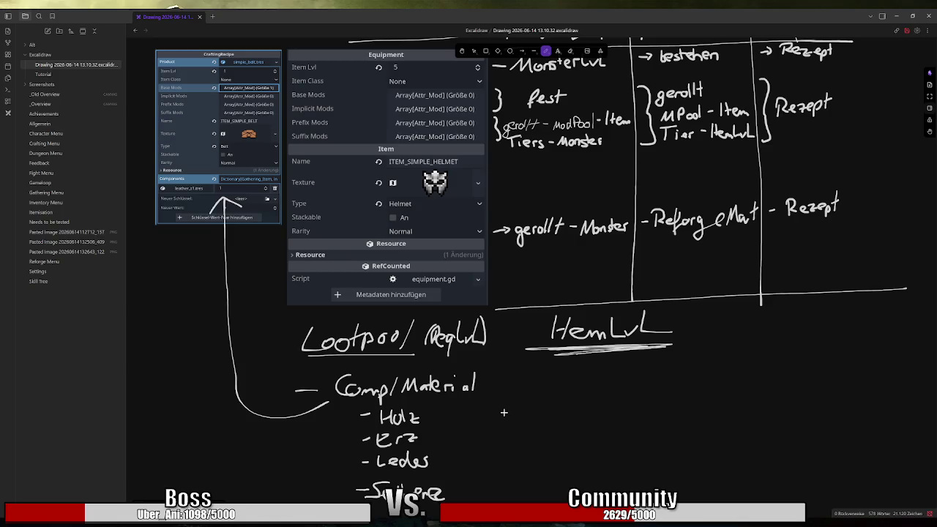
{"action": "left_click_drag", "start_coordinate": [515, 318], "coordinate": [505, 484]}
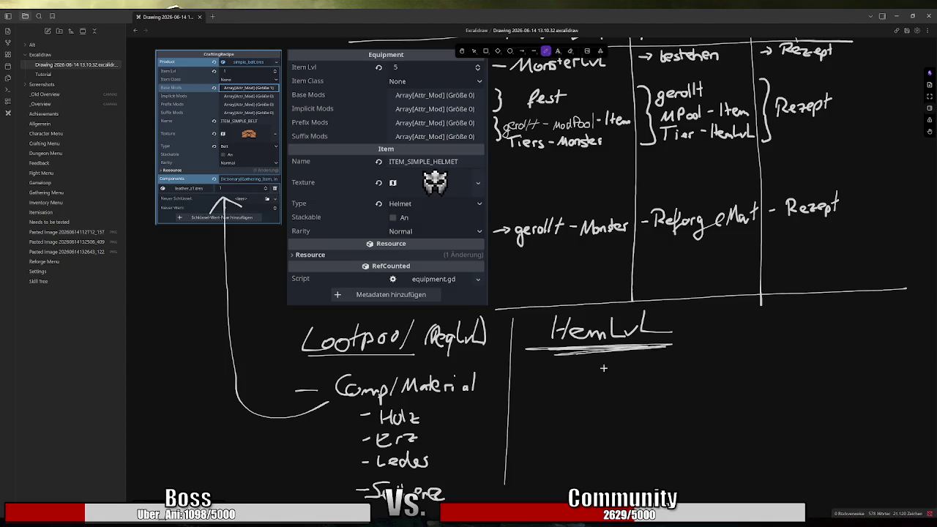
Step: Handwrite '-QtyMod' beneath the ItemLvL heading in the Excalidraw sketch
{"action": "mouse_move", "coordinate": [525, 380]}
{"action": "left_mouse_down"}
{"action": "mouse_move", "coordinate": [565, 386]}
{"action": "mouse_move", "coordinate": [567, 399]}
{"action": "mouse_move", "coordinate": [582, 376]}
{"action": "mouse_move", "coordinate": [615, 392]}
{"action": "left_mouse_up"}
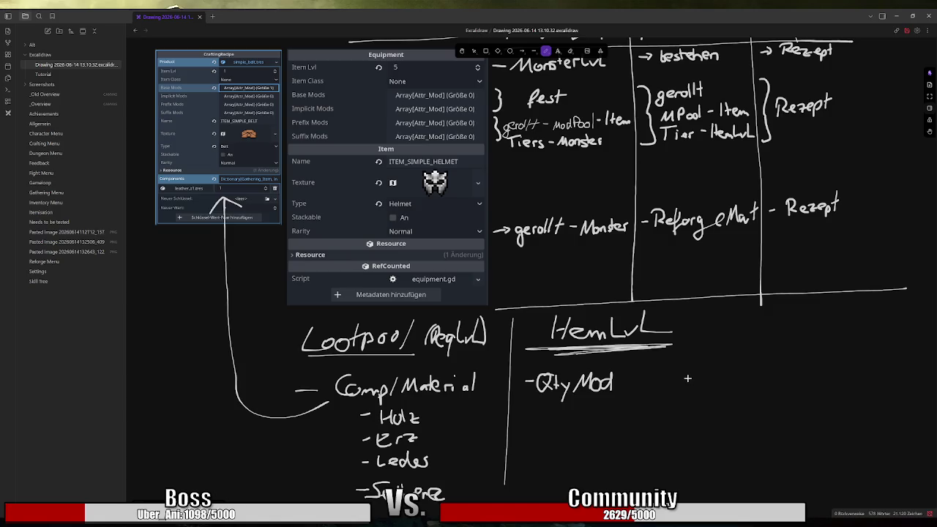
Step: Expand the boss loot table's first Loottable_Entry (simple_helmet.tres) and inspect its Min and Max Qty values
{"action": "key", "text": "alt+Tab"}
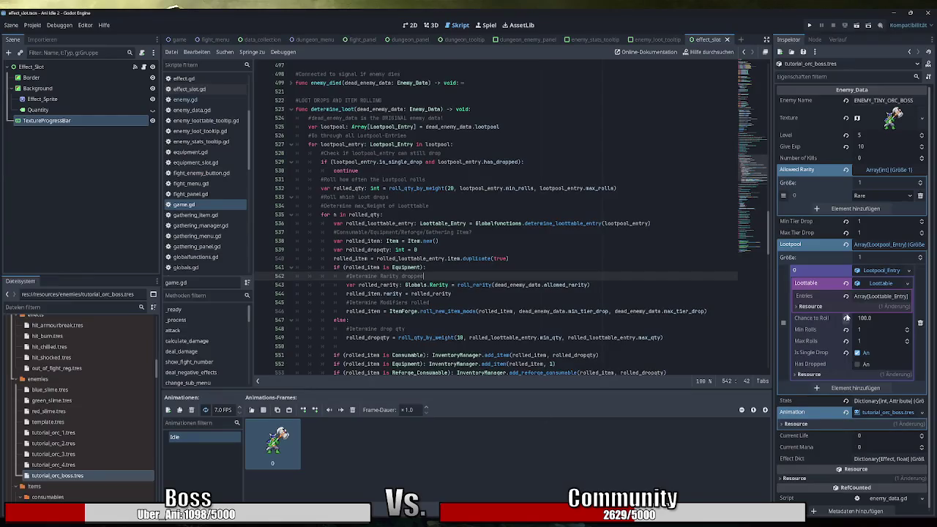
{"action": "left_click", "coordinate": [880, 296]}
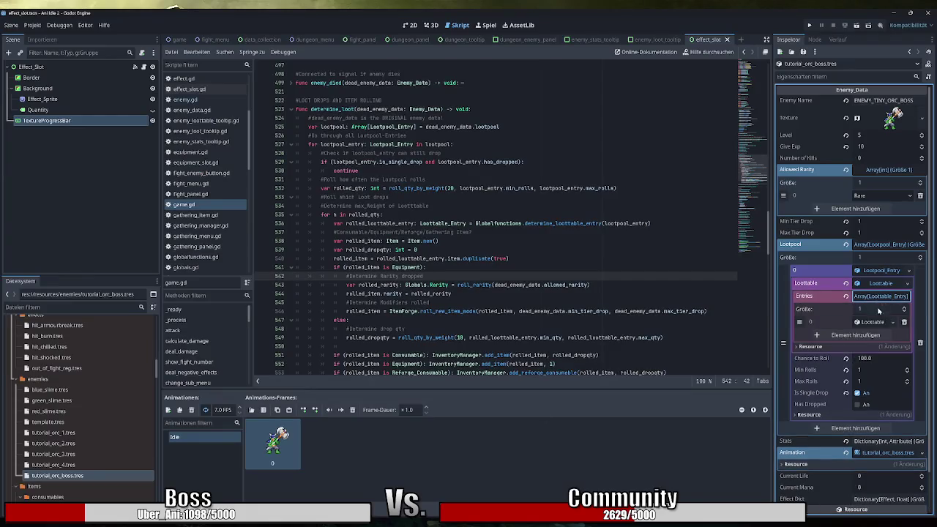
{"action": "left_click", "coordinate": [875, 322]}
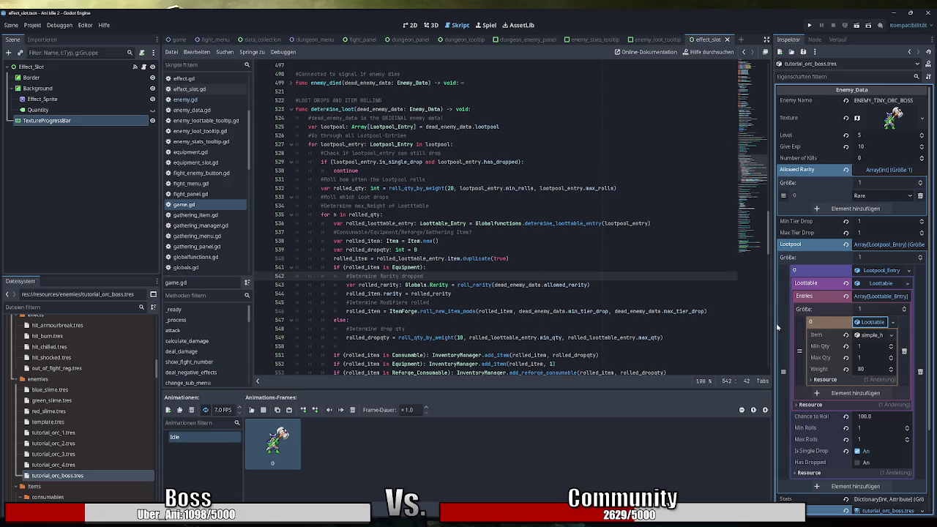
{"action": "left_click_drag", "start_coordinate": [772, 324], "coordinate": [715, 324]}
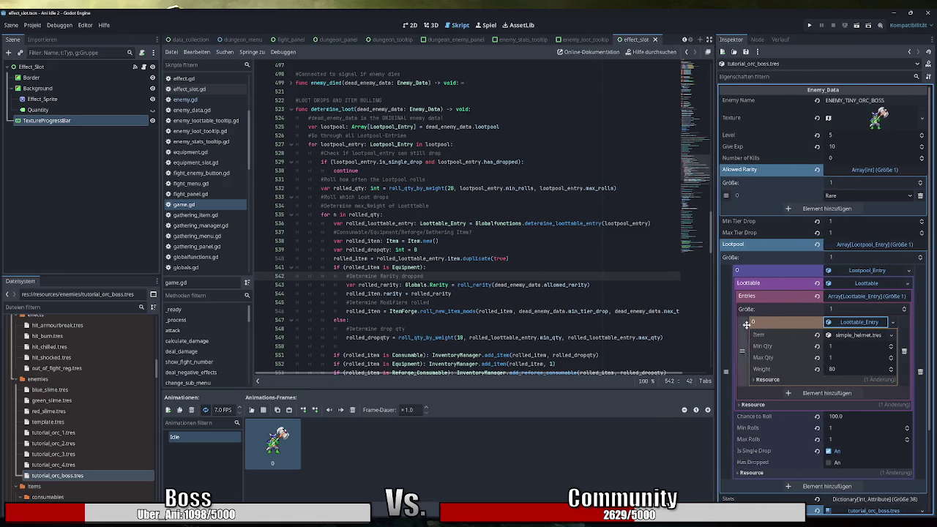
{"action": "left_click", "coordinate": [852, 347]}
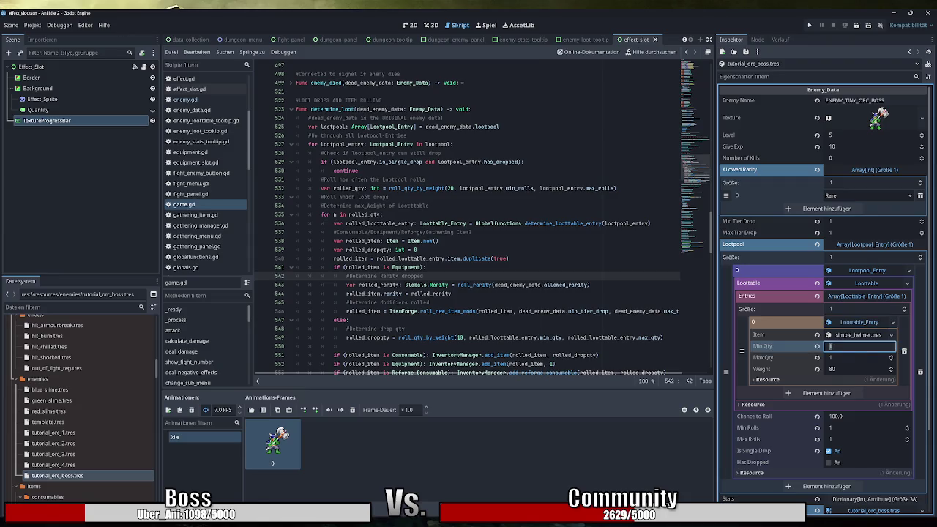
{"action": "left_click", "coordinate": [851, 358]}
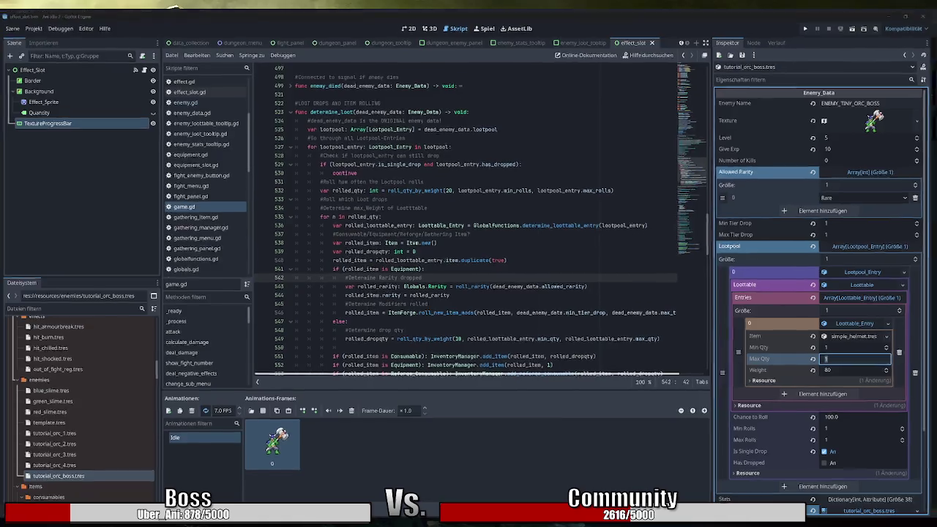
{"action": "key", "text": "alt+Tab"}
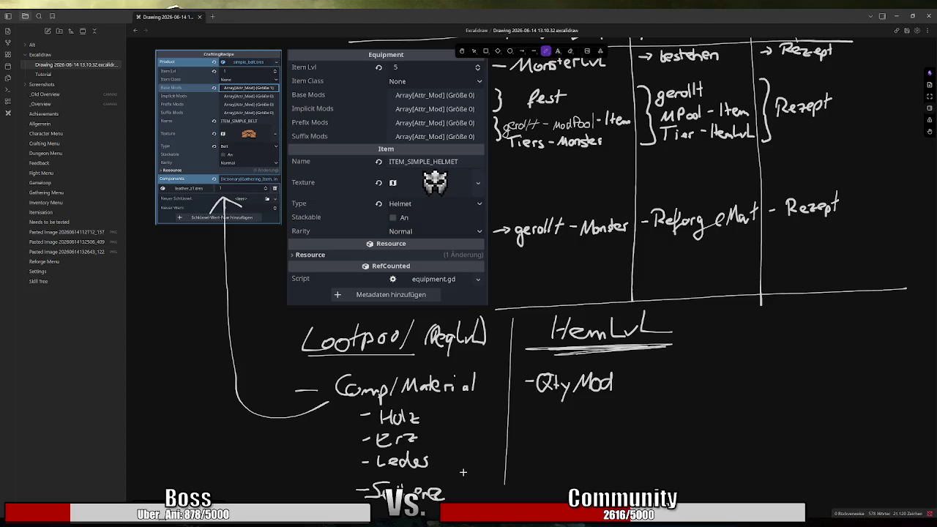
Step: Fold the Loottable_Entry details closed in the boss's Lootpool Inspector
{"action": "key", "text": "alt+Tab"}
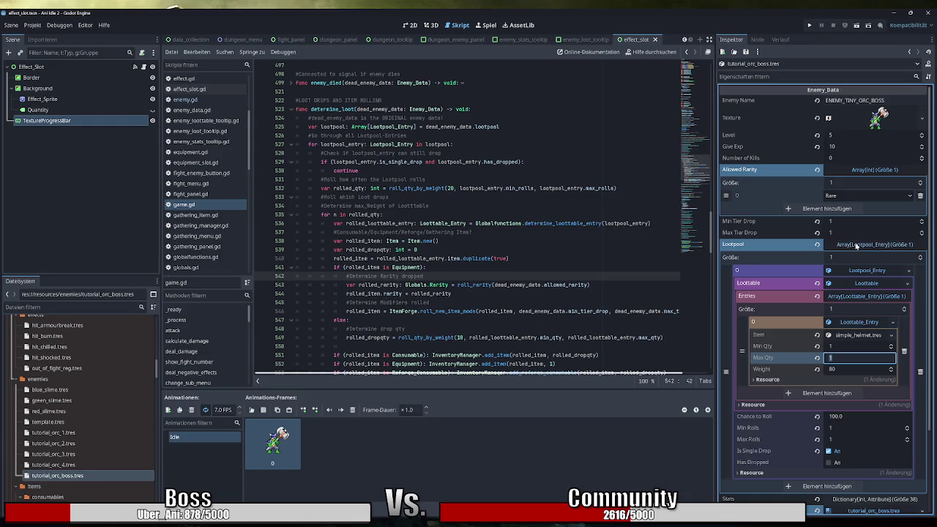
{"action": "left_click", "coordinate": [872, 290]}
{"action": "left_click", "coordinate": [872, 290]}
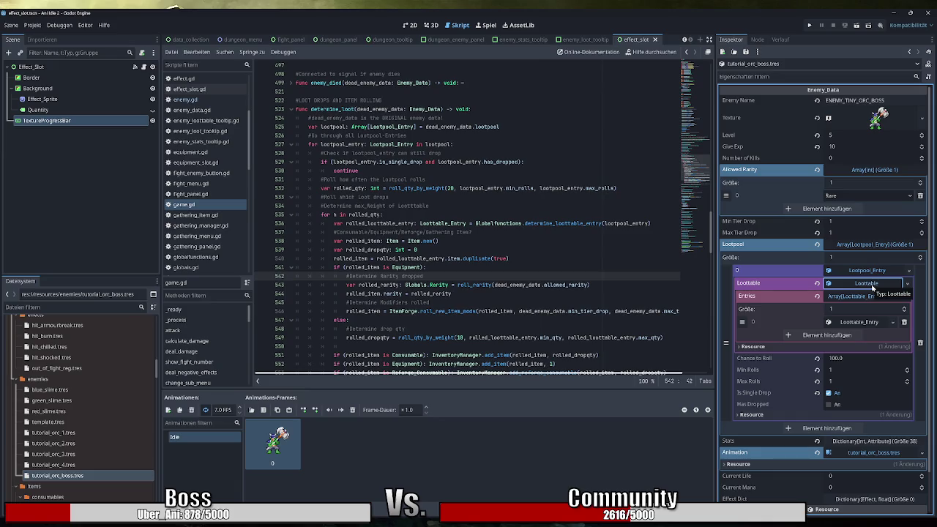
{"action": "left_click", "coordinate": [853, 322]}
{"action": "left_click", "coordinate": [853, 322]}
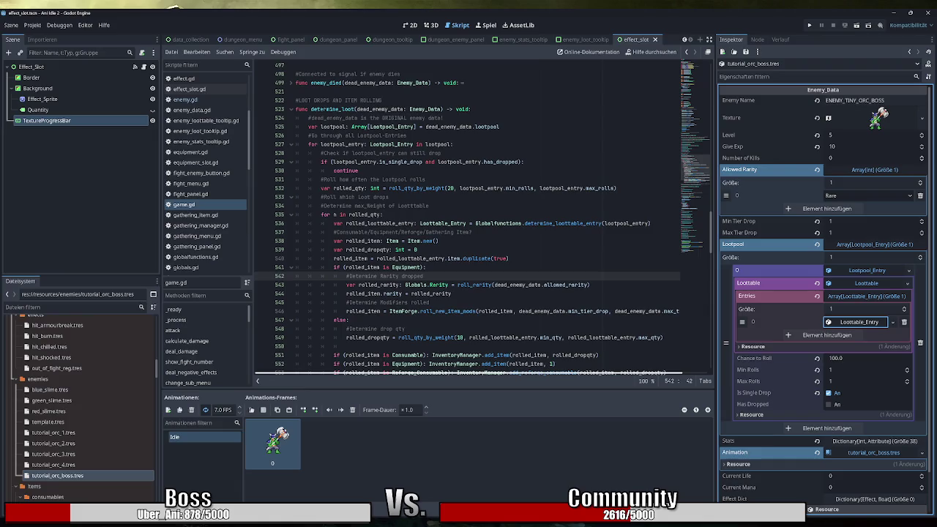
{"action": "key", "text": "alt+Tab"}
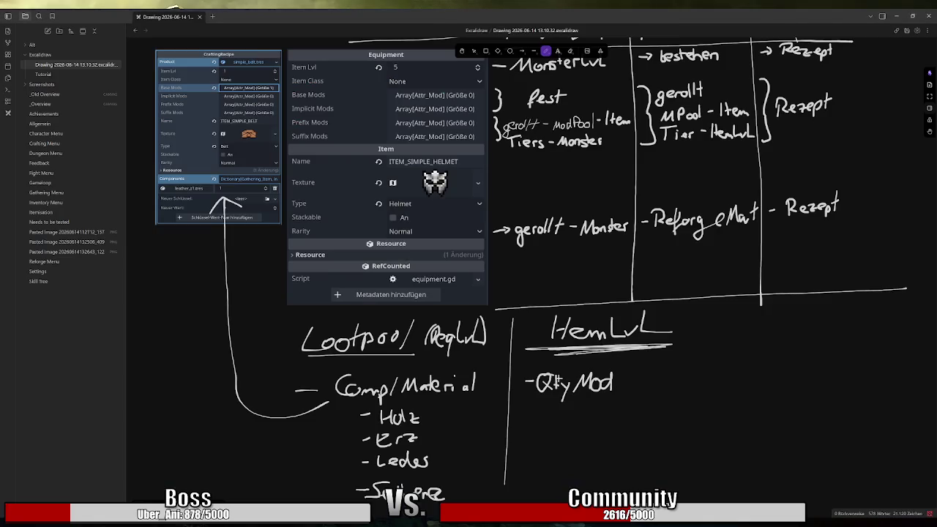
Step: Scroll up and down through the Excalidraw loot planning drawing to review it
{"action": "scroll", "coordinate": [557, 376], "scroll_direction": "down", "scroll_amount": 1}
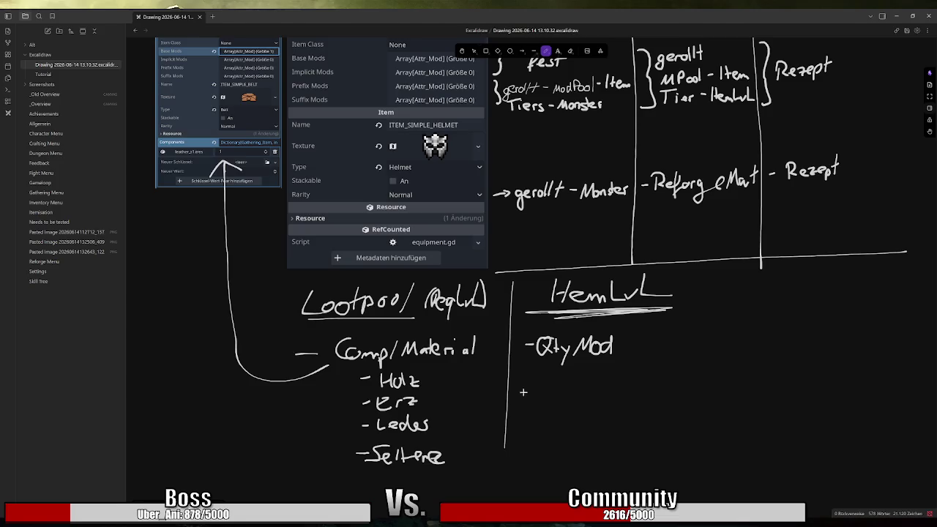
{"action": "scroll", "coordinate": [520, 396], "scroll_direction": "up", "scroll_amount": 1}
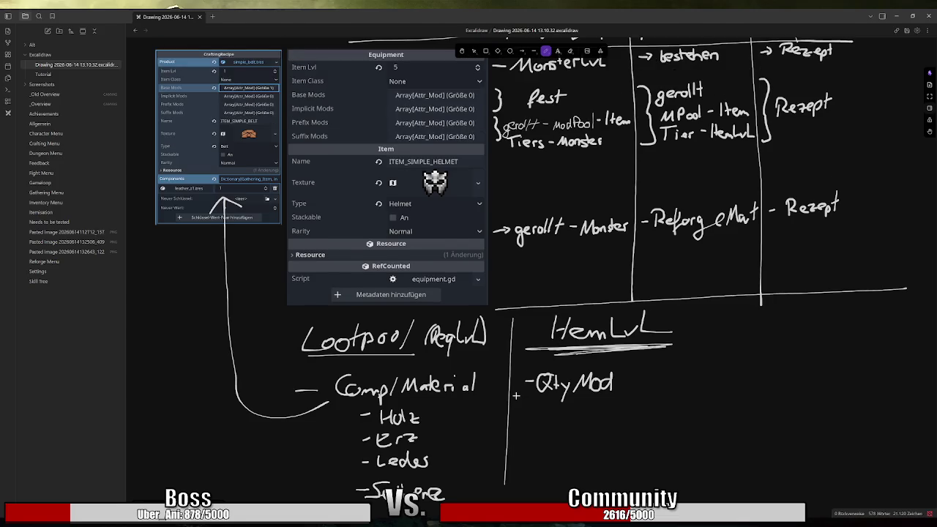
{"action": "scroll", "coordinate": [502, 401], "scroll_direction": "up", "scroll_amount": 1}
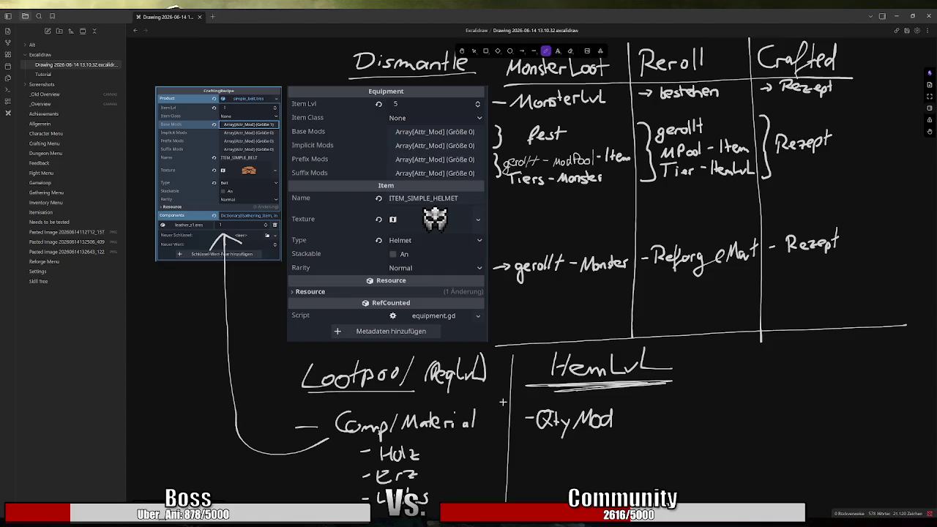
{"action": "scroll", "coordinate": [503, 401], "scroll_direction": "down", "scroll_amount": 1}
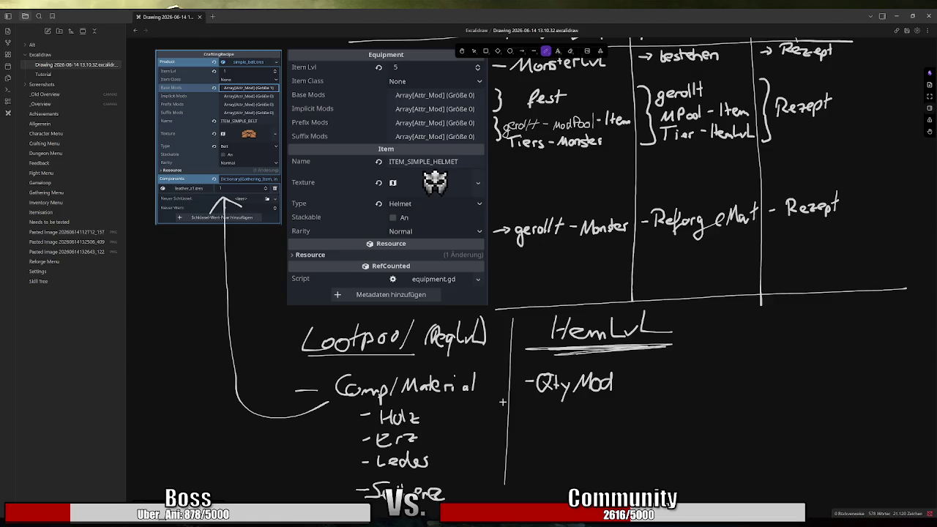
{"action": "scroll", "coordinate": [503, 401], "scroll_direction": "up", "scroll_amount": 1}
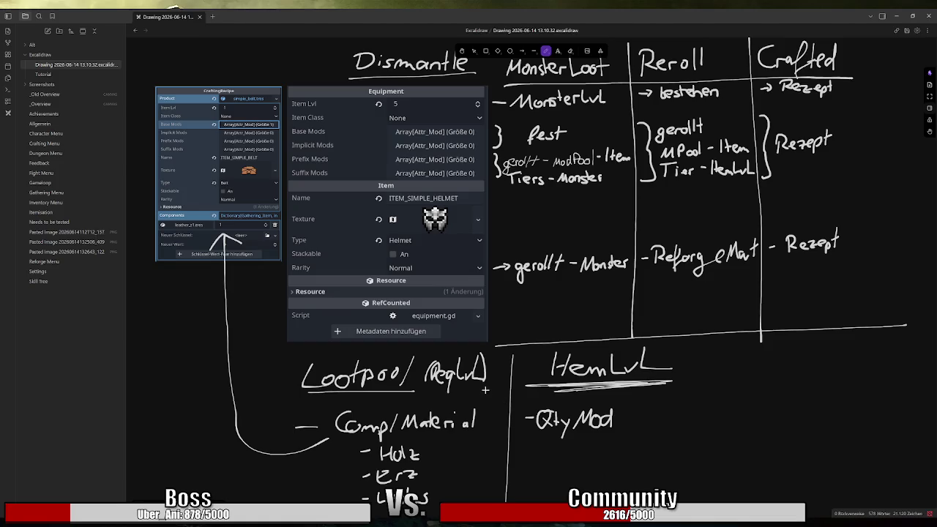
{"action": "key", "text": "alt+Tab"}
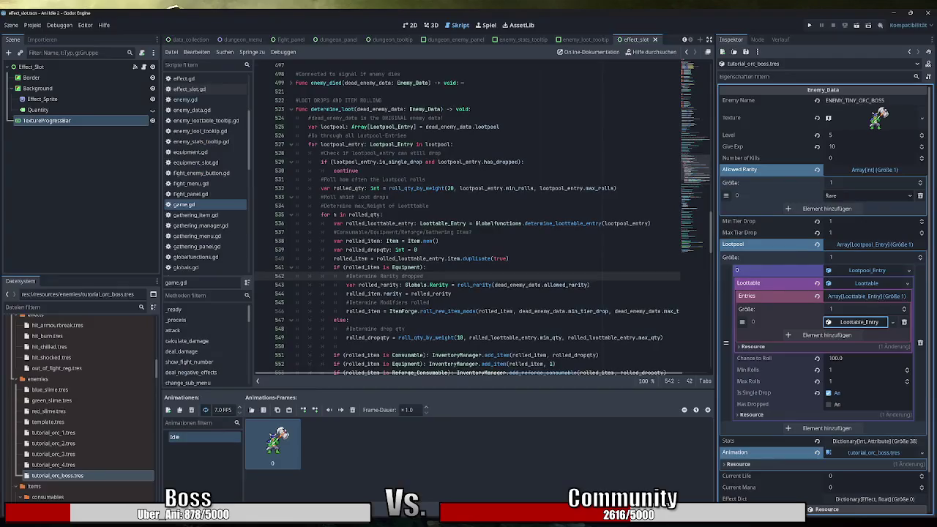
Step: Open lootpool_entry.gd from the script list and read the bool documentation tooltip
{"action": "scroll", "coordinate": [207, 175], "scroll_direction": "down", "scroll_amount": 5}
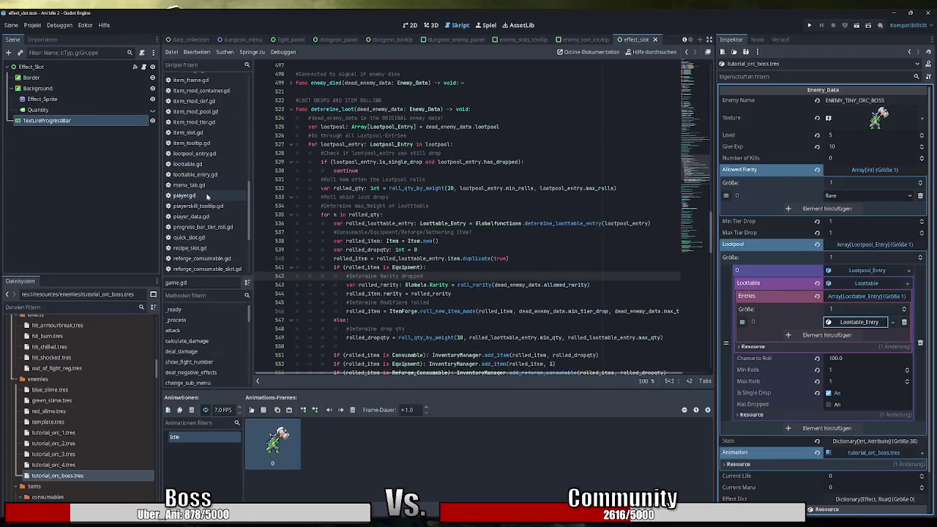
{"action": "left_click", "coordinate": [212, 153]}
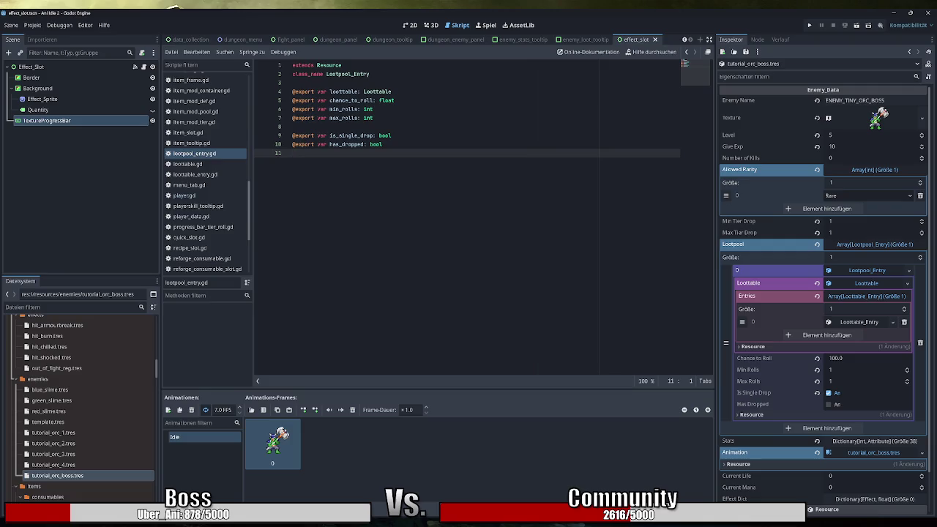
{"action": "mouse_move", "coordinate": [376, 144]}
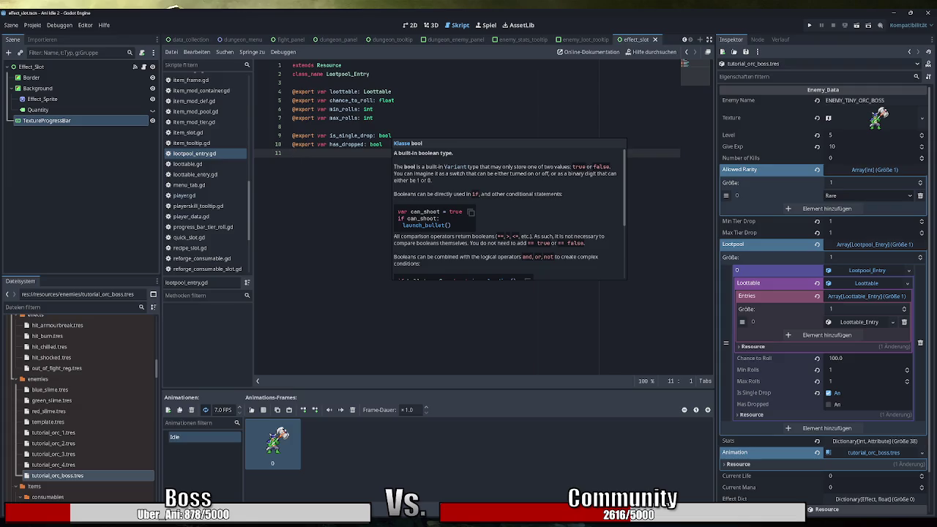
Step: Run the project, skip the tutorial, and open the in-game Inventory screen
{"action": "left_click", "coordinate": [809, 25]}
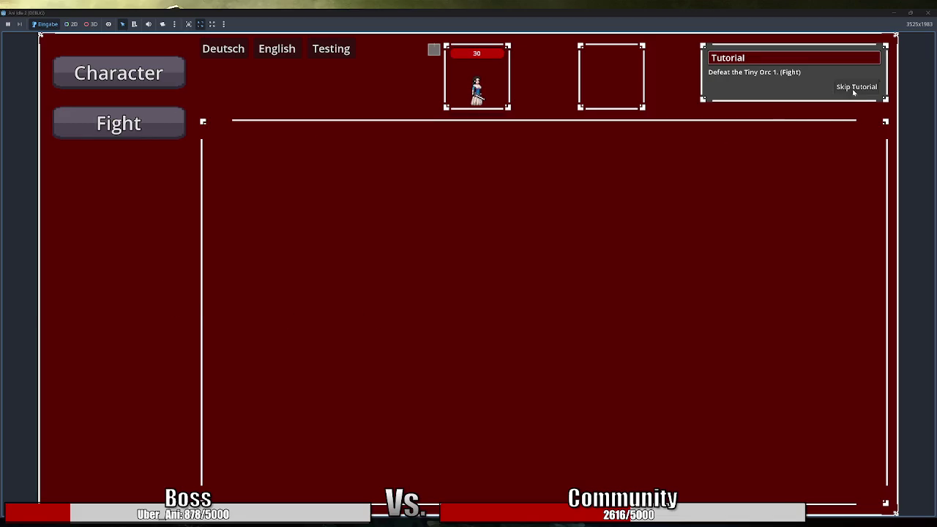
{"action": "left_click", "coordinate": [853, 88]}
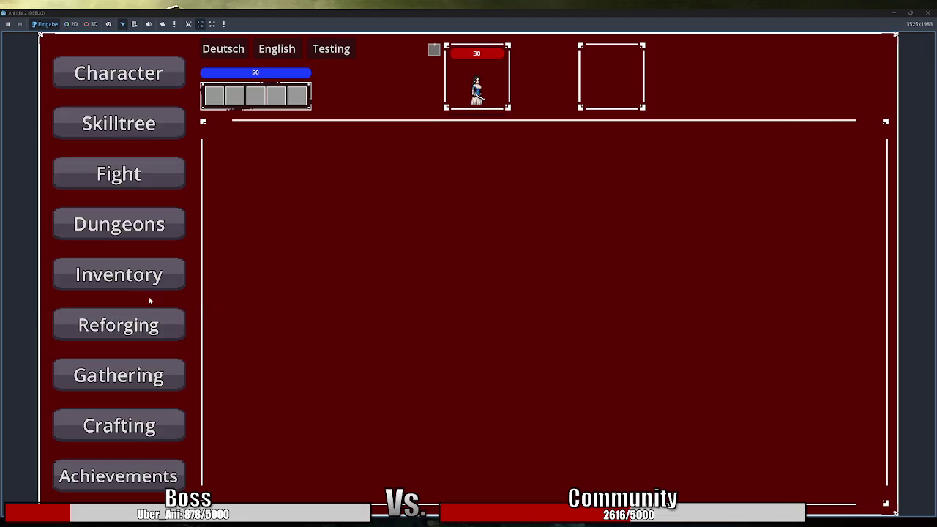
{"action": "left_click", "coordinate": [143, 278]}
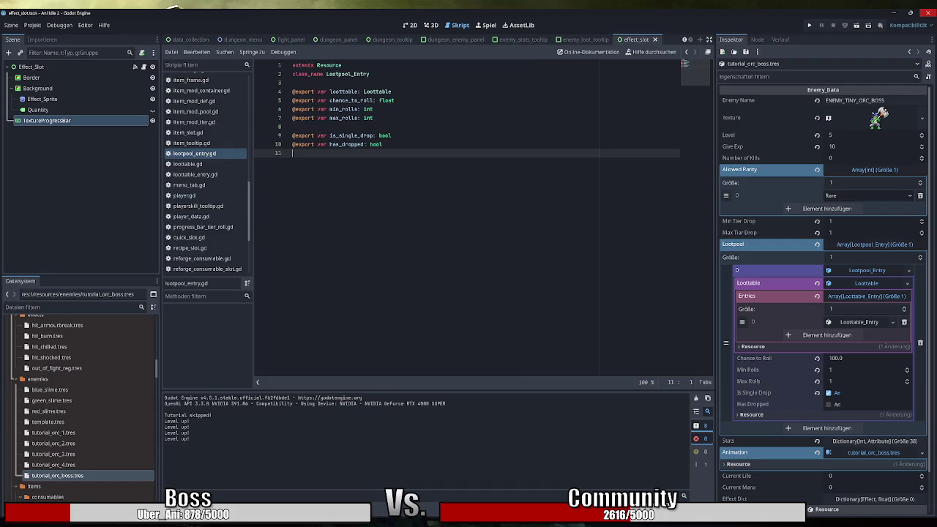
Step: Highlight the extends/class_name lines and the is_single_drop and has_dropped exports in lootpool_entry.gd
{"action": "left_click", "coordinate": [370, 74]}
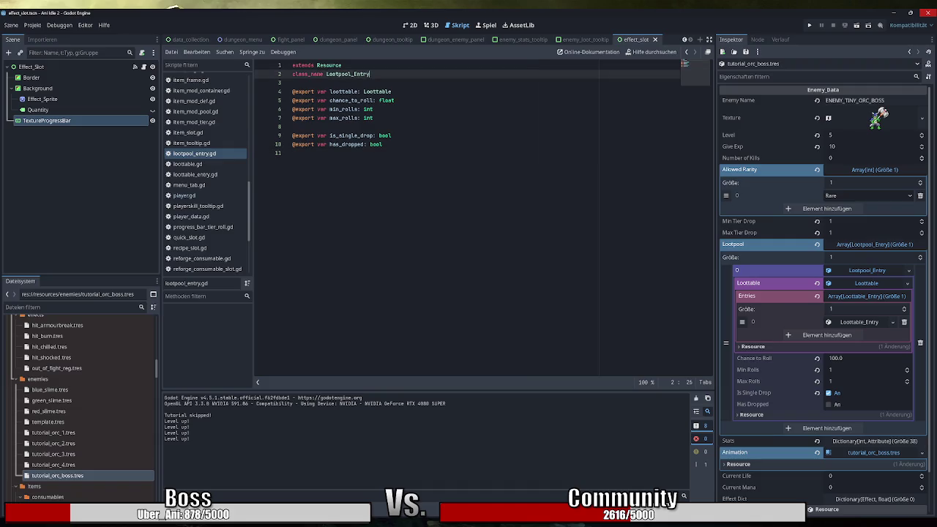
{"action": "left_click_drag", "start_coordinate": [369, 74], "coordinate": [279, 59]}
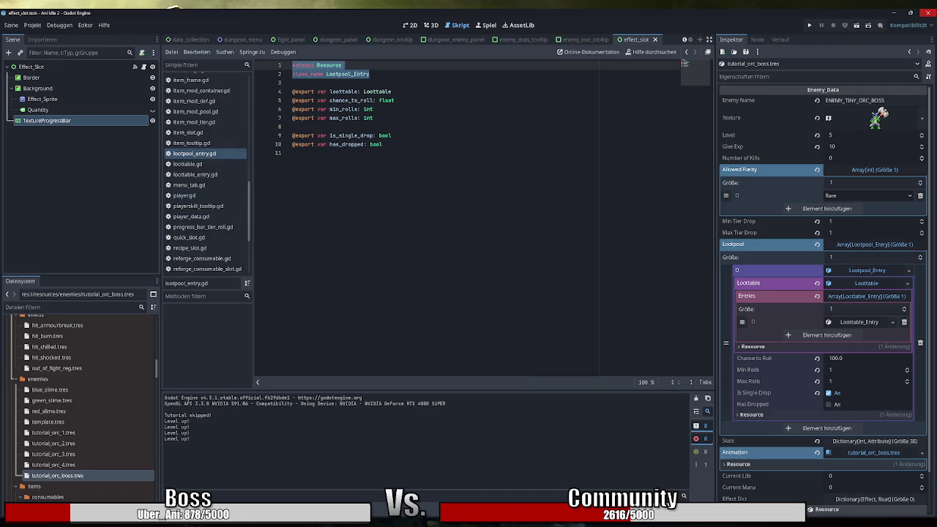
{"action": "left_click_drag", "start_coordinate": [382, 145], "coordinate": [292, 135]}
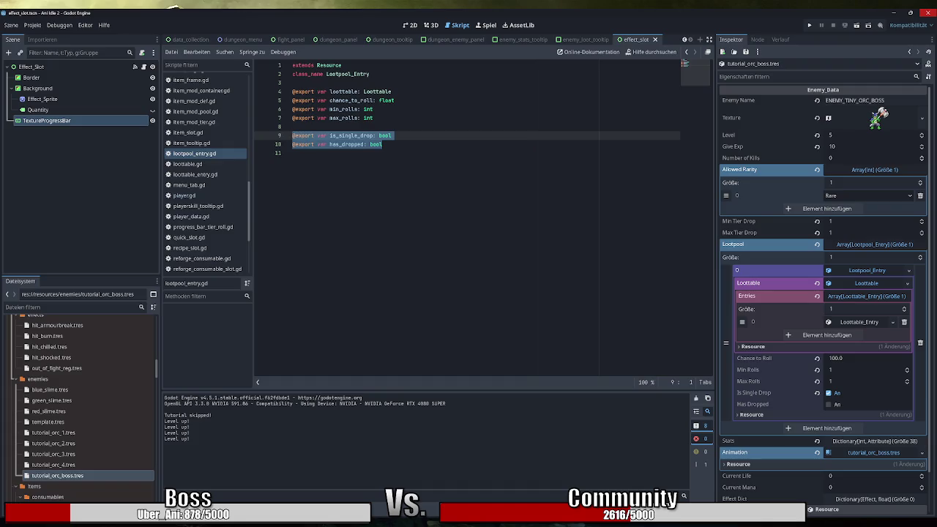
{"action": "left_click", "coordinate": [382, 144]}
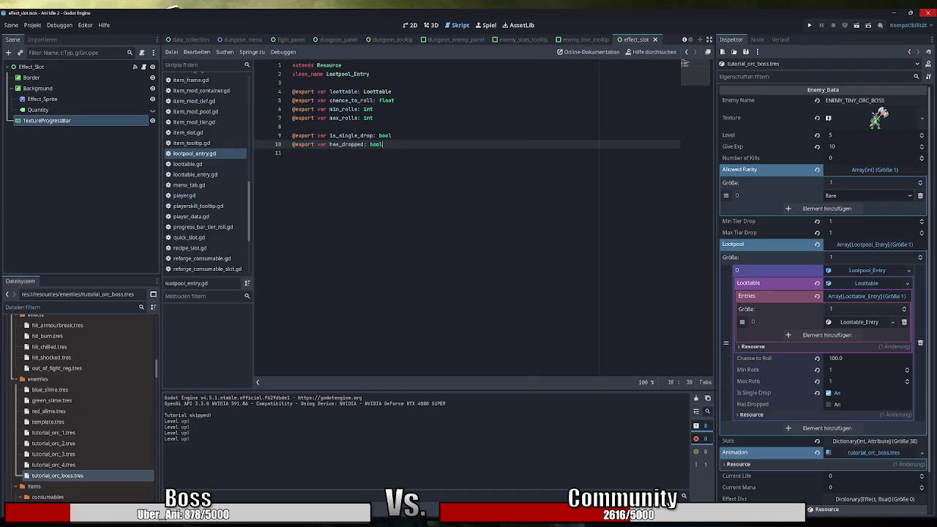
{"action": "key", "text": "alt+Tab"}
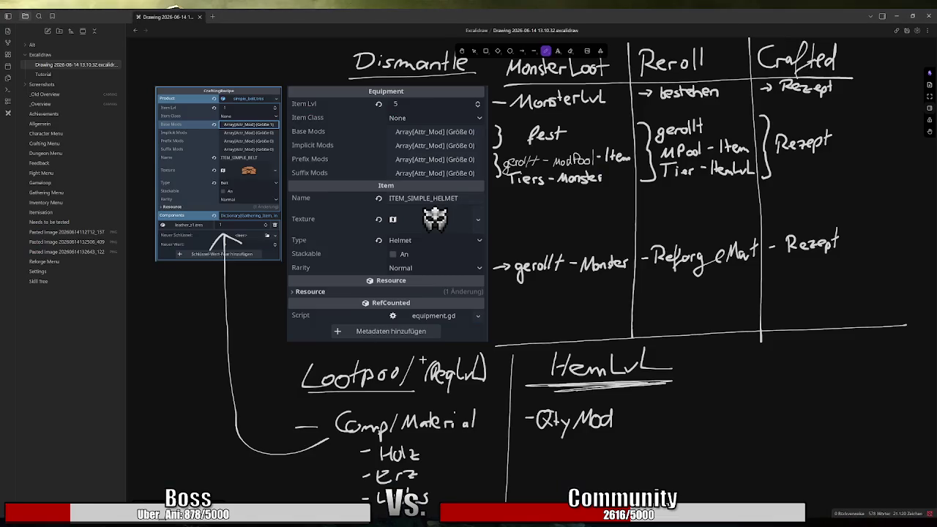
Step: Draw a freehand circle around the 'ReqLvl' note next to 'Lootpool'
{"action": "mouse_move", "coordinate": [473, 391]}
{"action": "left_mouse_down"}
{"action": "mouse_move", "coordinate": [427, 382]}
{"action": "mouse_move", "coordinate": [433, 392]}
{"action": "left_mouse_up"}
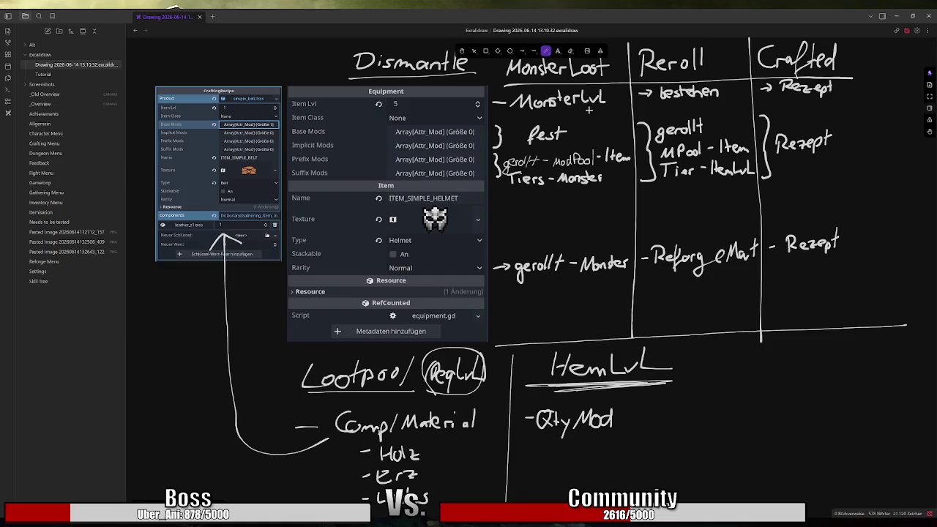
Step: Erase the stray pen stroke trailing 'Material' in the Comp/Material note
{"action": "left_click_drag", "start_coordinate": [476, 423], "coordinate": [483, 422]}
{"action": "key", "text": "alt+Tab"}
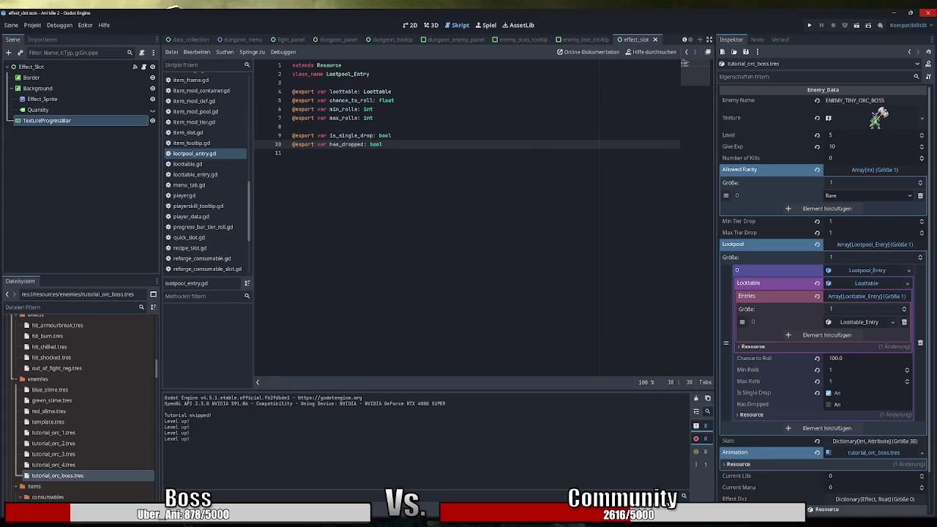
{"action": "key", "text": "Return"}
{"action": "key", "text": "Return"}
{"action": "type", "text": "@export va"}
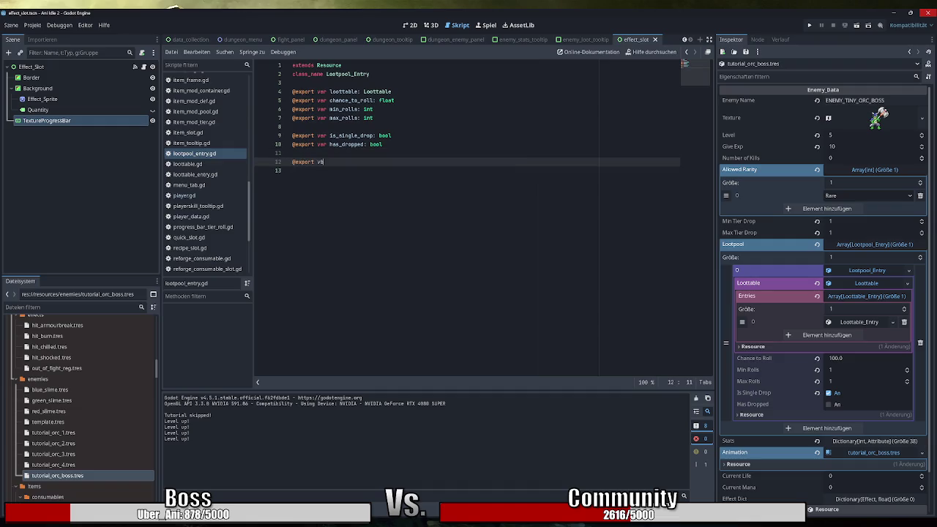
{"action": "type", "text": "r require"}
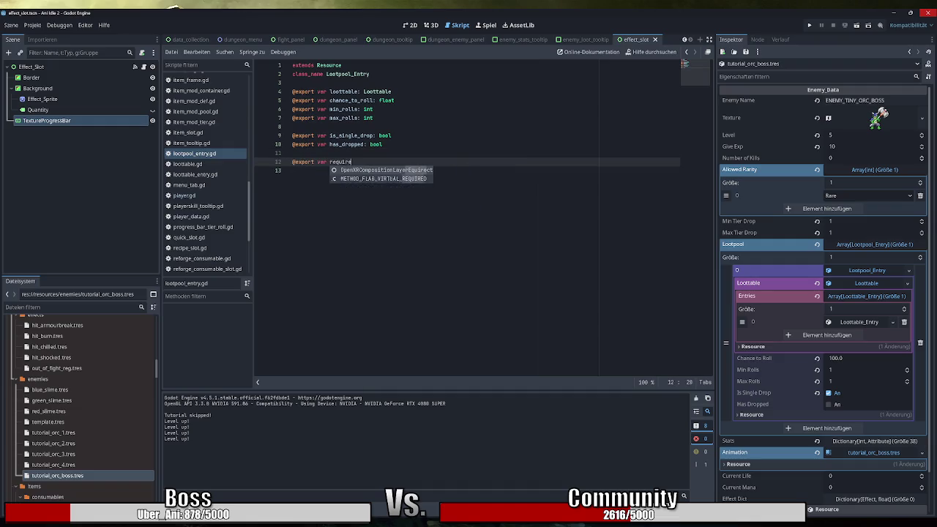
{"action": "type", "text": "d_item_lvl"}
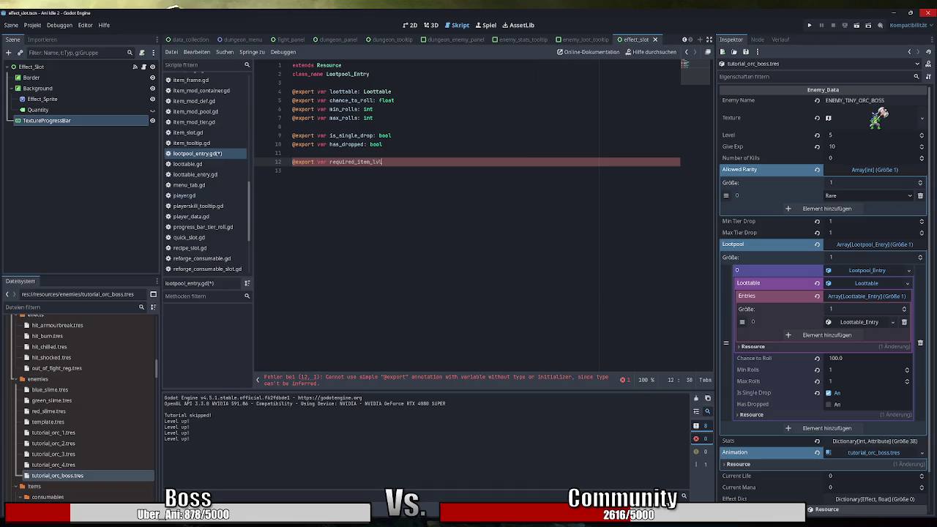
{"action": "type", "text": ": int"}
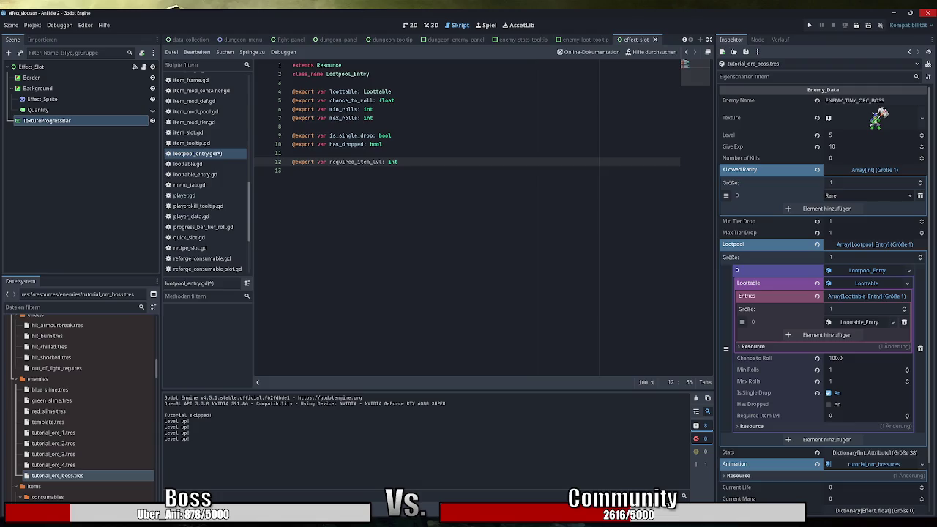
Step: Open globalfunctions.gd and then globals.gd from the script list
{"action": "scroll", "coordinate": [212, 211], "scroll_direction": "down", "scroll_amount": 3}
{"action": "scroll", "coordinate": [212, 211], "scroll_direction": "up", "scroll_amount": 4}
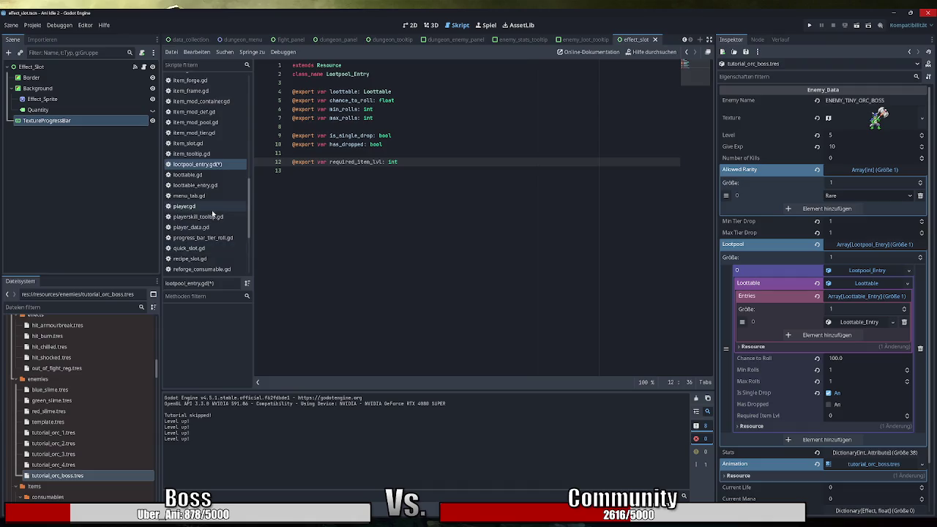
{"action": "scroll", "coordinate": [213, 211], "scroll_direction": "up", "scroll_amount": 5}
{"action": "left_click", "coordinate": [203, 170]}
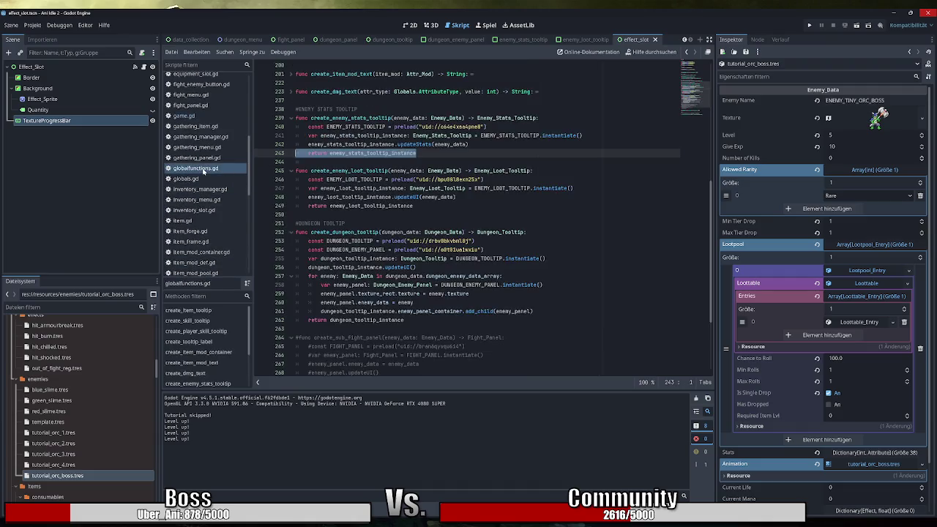
{"action": "scroll", "coordinate": [468, 219], "scroll_direction": "up", "scroll_amount": 10}
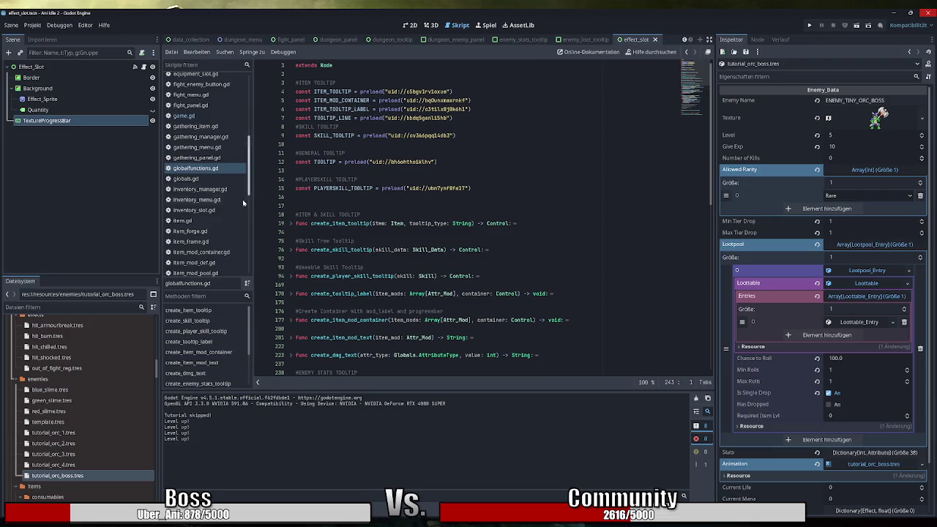
{"action": "left_click", "coordinate": [198, 179]}
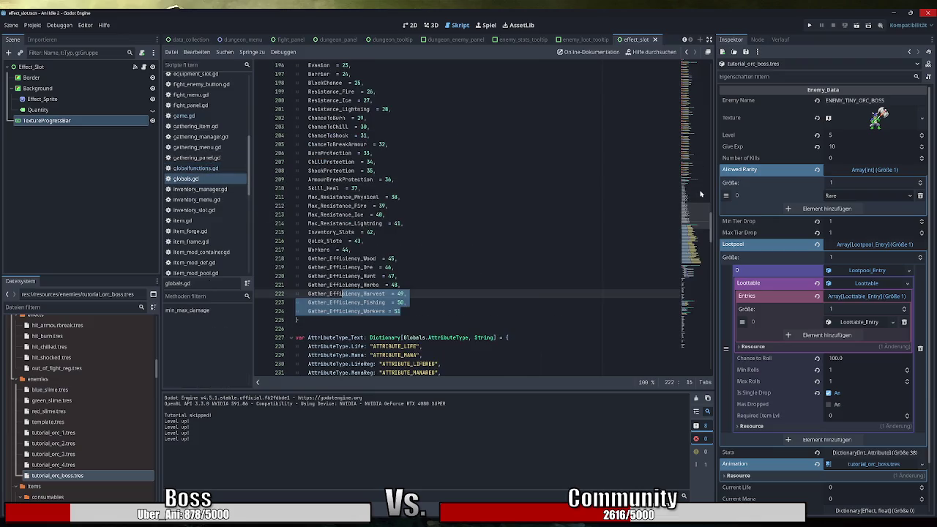
Step: Search globals.gd for 'rng' and select the whole RNG declaration line
{"action": "scroll", "coordinate": [693, 188], "scroll_direction": "up", "scroll_amount": 5}
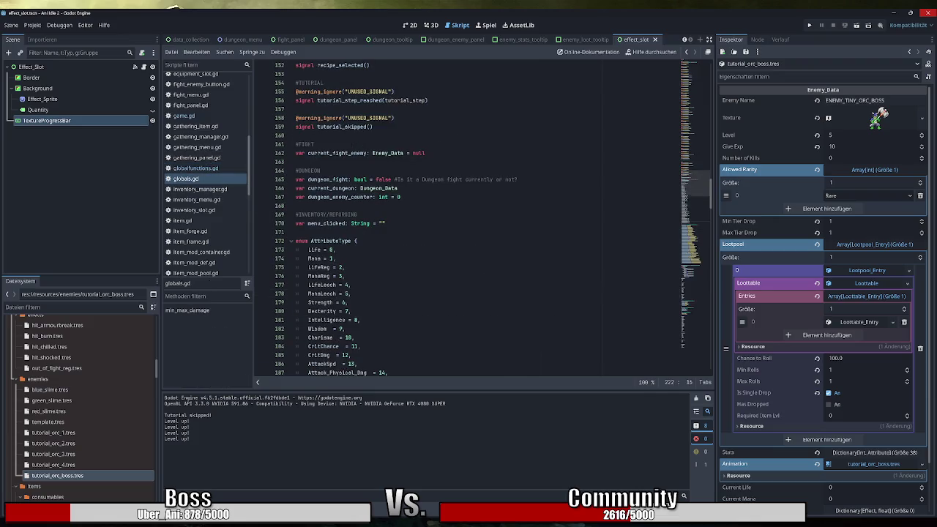
{"action": "key", "text": "ctrl+f"}
{"action": "type", "text": "rng"}
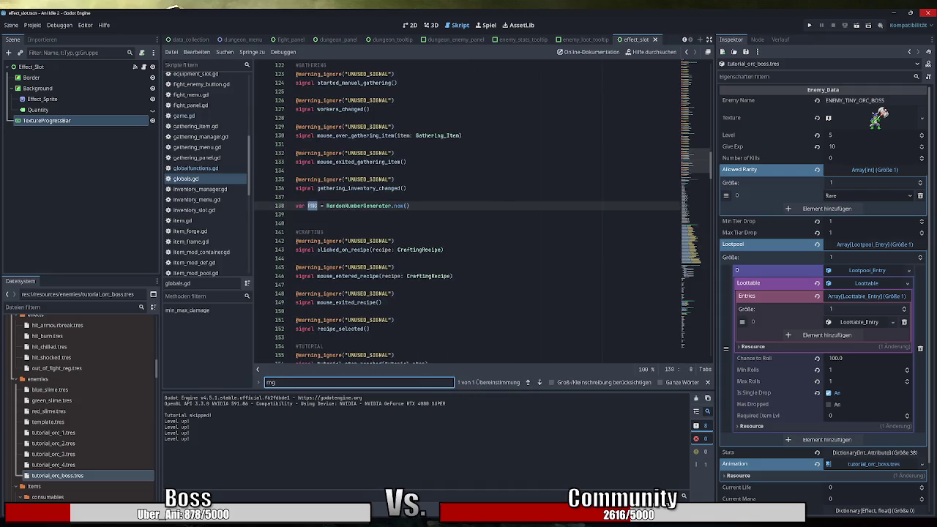
{"action": "left_click_drag", "start_coordinate": [410, 206], "coordinate": [323, 205]}
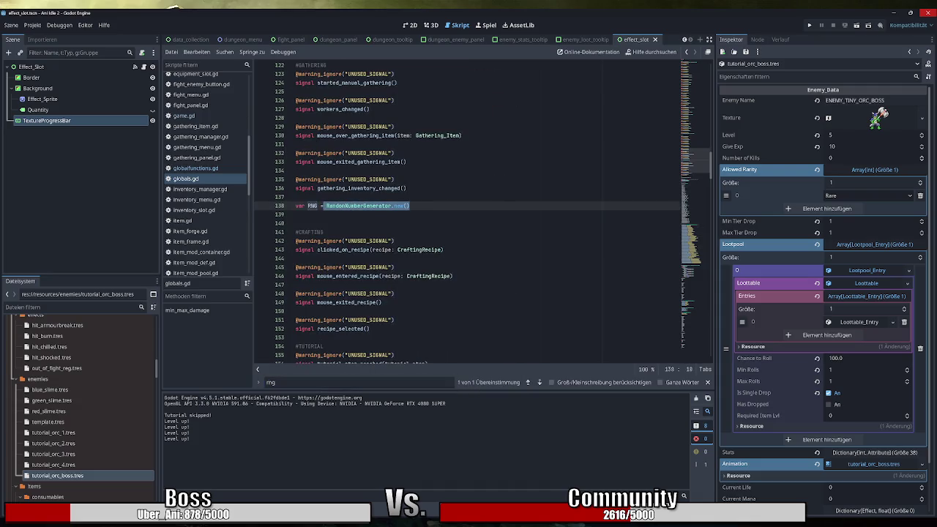
{"action": "left_click_drag", "start_coordinate": [410, 206], "coordinate": [295, 206]}
{"action": "key", "text": "ctrl+c"}
Step: Paste the RNG declaration on a new line just above the FIGHT section
{"action": "scroll", "coordinate": [483, 212], "scroll_direction": "down", "scroll_amount": 8}
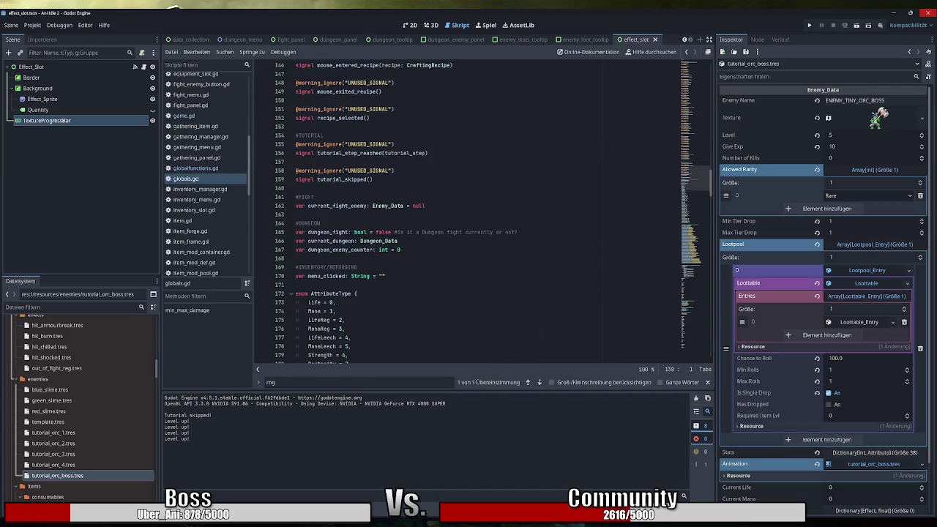
{"action": "scroll", "coordinate": [483, 212], "scroll_direction": "up", "scroll_amount": 3}
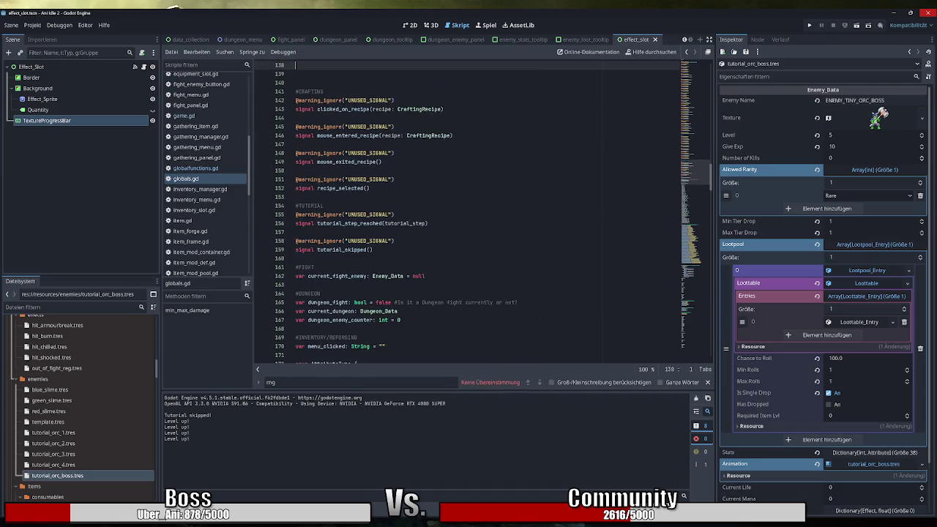
{"action": "left_click", "coordinate": [381, 258]}
{"action": "key", "text": "Return"}
{"action": "key", "text": "Return"}
{"action": "key", "text": "ctrl+v"}
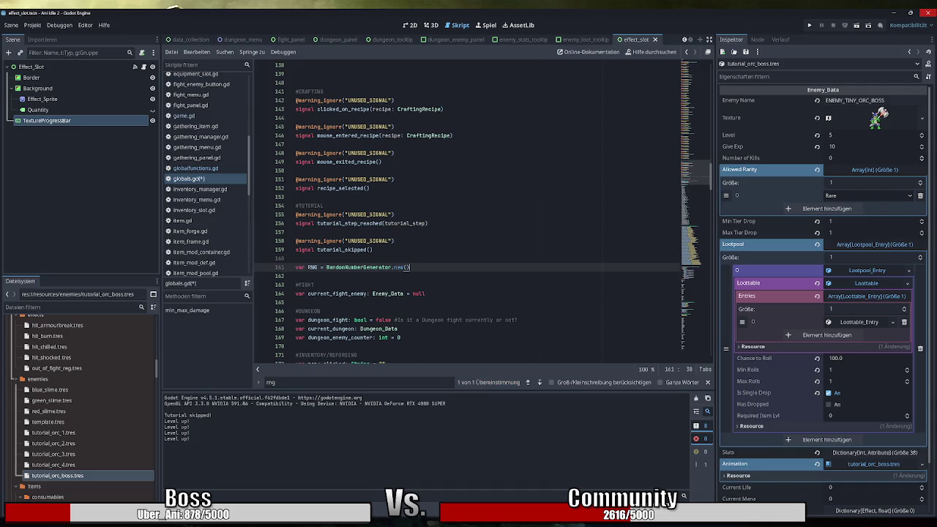
{"action": "key", "text": "Up"}
{"action": "key", "text": "Up"}
Step: Delete the blank lines left at RNG's old spot, close the find bar, and save globals.gd
{"action": "scroll", "coordinate": [469, 219], "scroll_direction": "up", "scroll_amount": 2}
{"action": "left_click", "coordinate": [307, 121]}
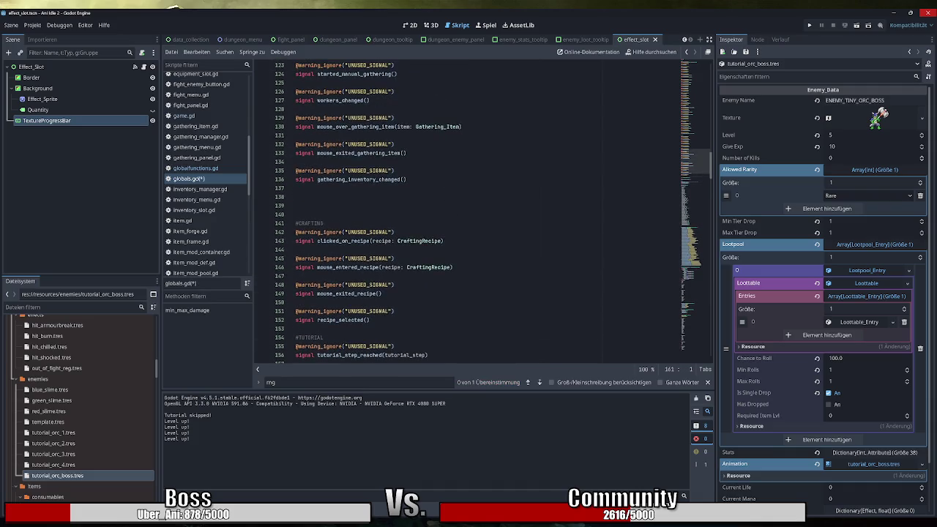
{"action": "key", "text": "BackSpace"}
{"action": "key", "text": "BackSpace"}
{"action": "key", "text": "BackSpace"}
{"action": "scroll", "coordinate": [468, 219], "scroll_direction": "down", "scroll_amount": 2}
{"action": "left_click", "coordinate": [424, 224]}
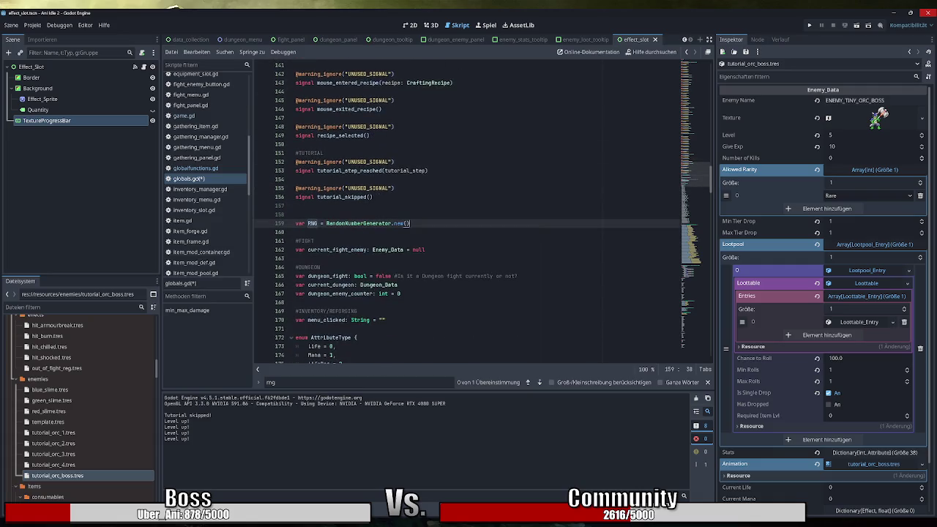
{"action": "left_click", "coordinate": [707, 382]}
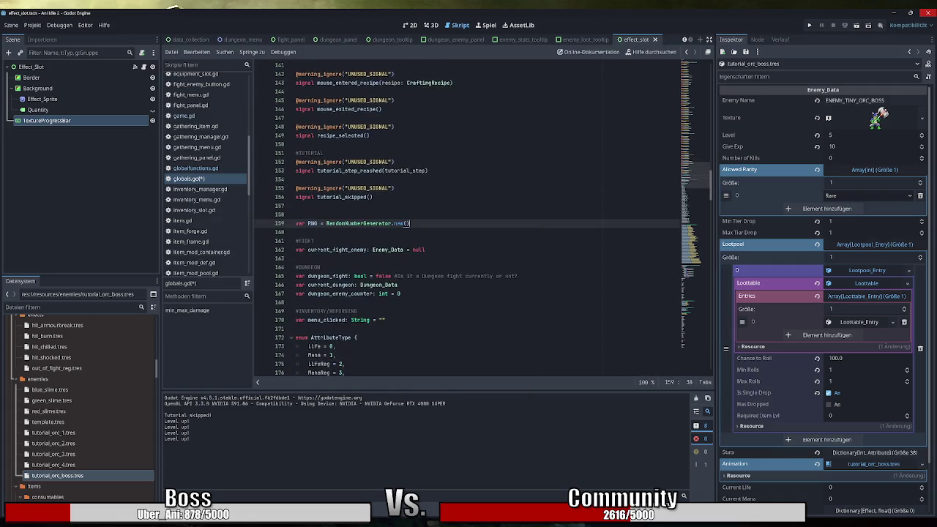
{"action": "key", "text": "ctrl+s"}
Step: Open lootpool_entry.gd from the Scripts list to view its required_item_lvl export
{"action": "key", "text": "ctrl+shift+Left"}
{"action": "key", "text": "ctrl+shift+Left"}
{"action": "key", "text": "ctrl+shift+Left"}
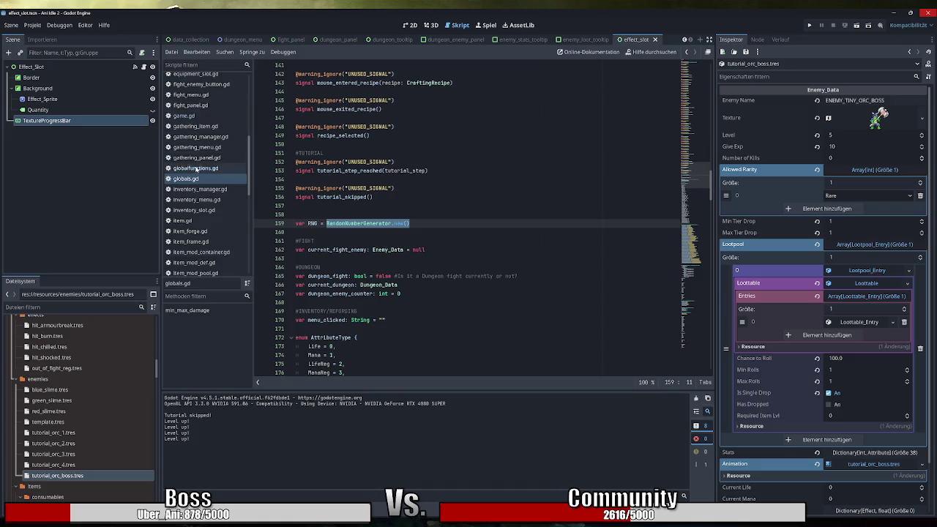
{"action": "scroll", "coordinate": [209, 178], "scroll_direction": "down", "scroll_amount": 4}
{"action": "left_click", "coordinate": [187, 189]}
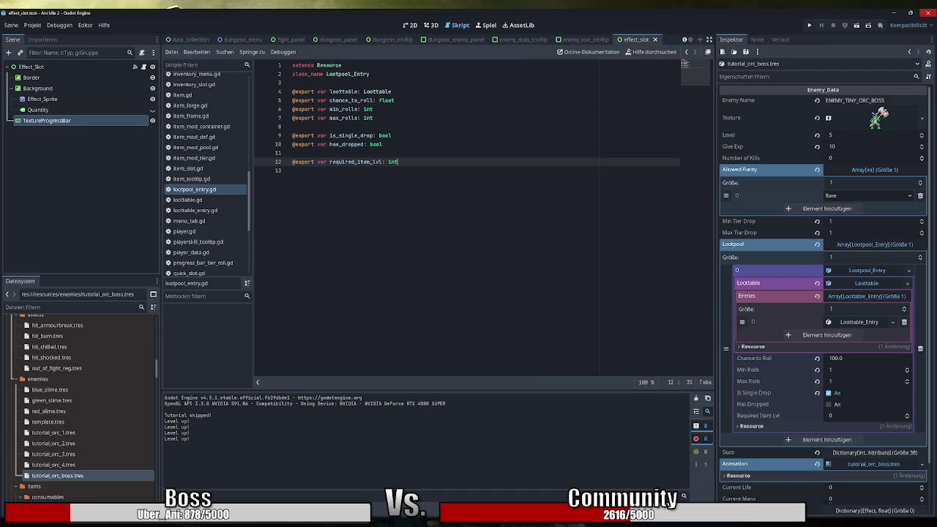
Step: Review the Excalidraw planning notes, then return to the Godot editor
{"action": "key", "text": "alt+Tab"}
{"action": "scroll", "coordinate": [454, 374], "scroll_direction": "down", "scroll_amount": 1}
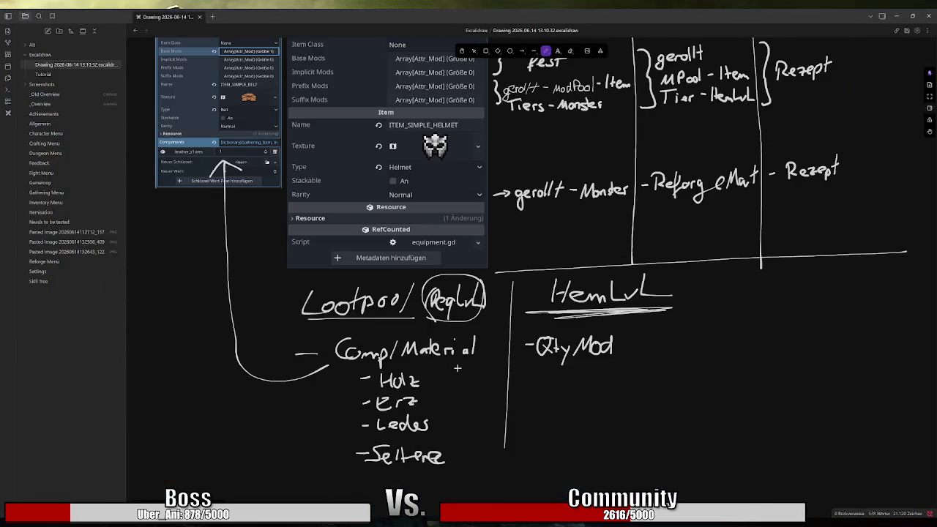
{"action": "scroll", "coordinate": [454, 374], "scroll_direction": "up", "scroll_amount": 1}
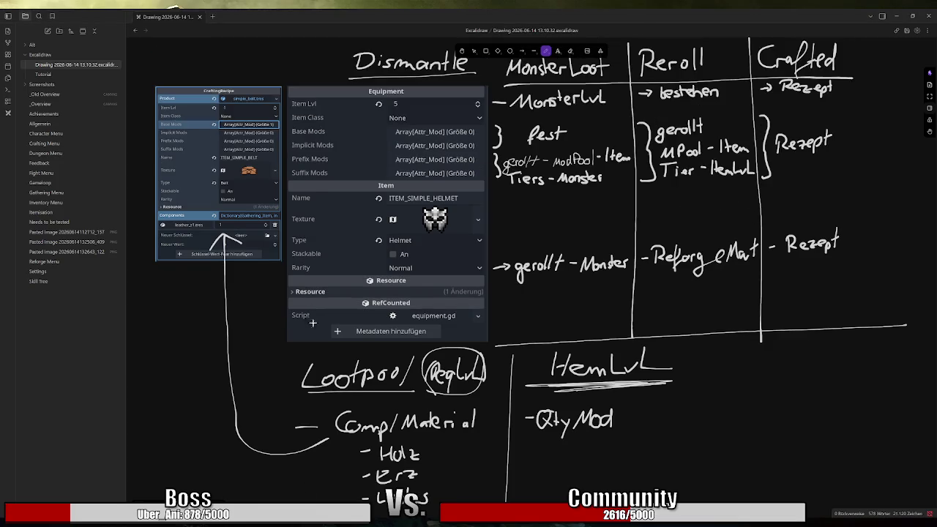
{"action": "key", "text": "alt+Tab"}
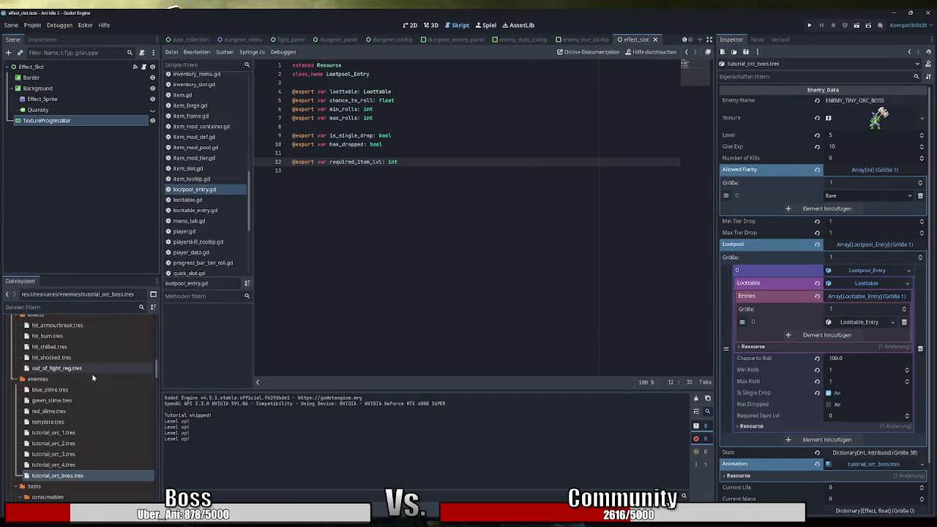
{"action": "scroll", "coordinate": [205, 185], "scroll_direction": "up", "scroll_amount": 10}
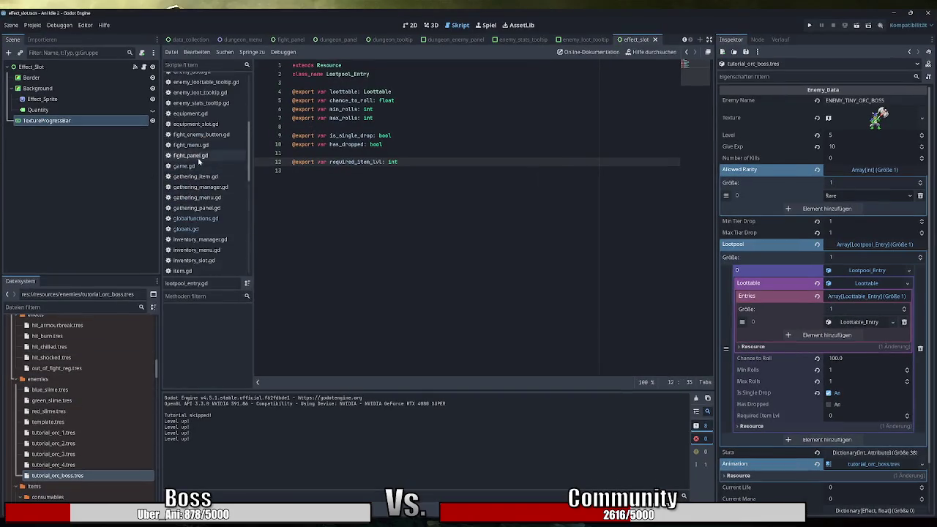
{"action": "scroll", "coordinate": [204, 185], "scroll_direction": "down", "scroll_amount": 3}
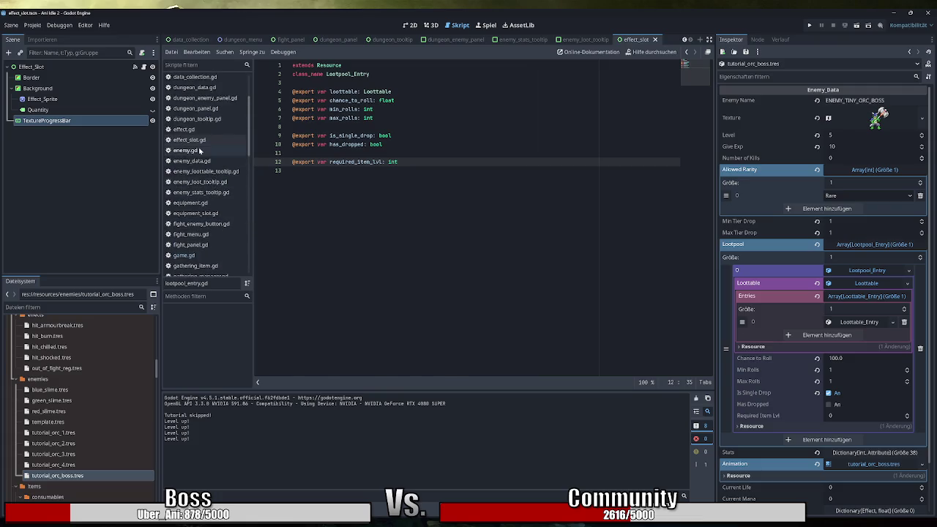
{"action": "left_click", "coordinate": [185, 150]}
{"action": "left_click", "coordinate": [192, 160]}
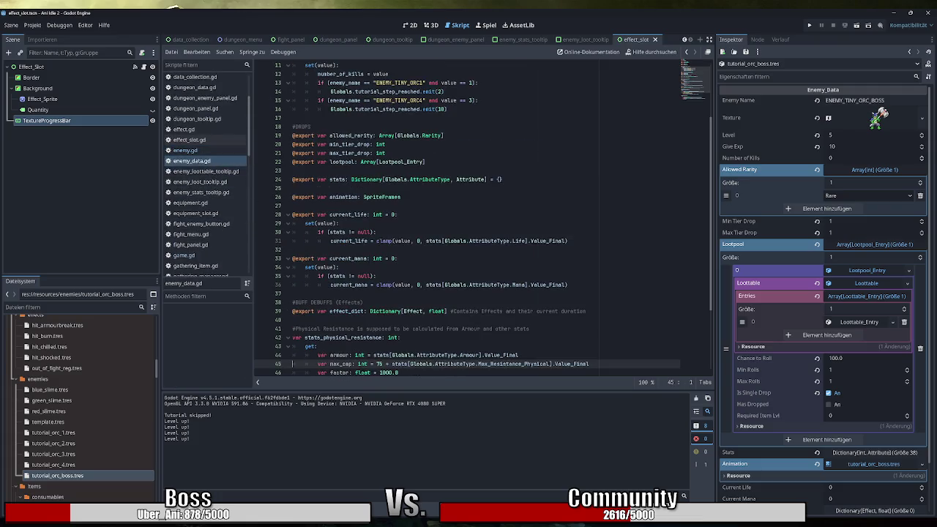
{"action": "left_click_drag", "start_coordinate": [425, 162], "coordinate": [292, 162]}
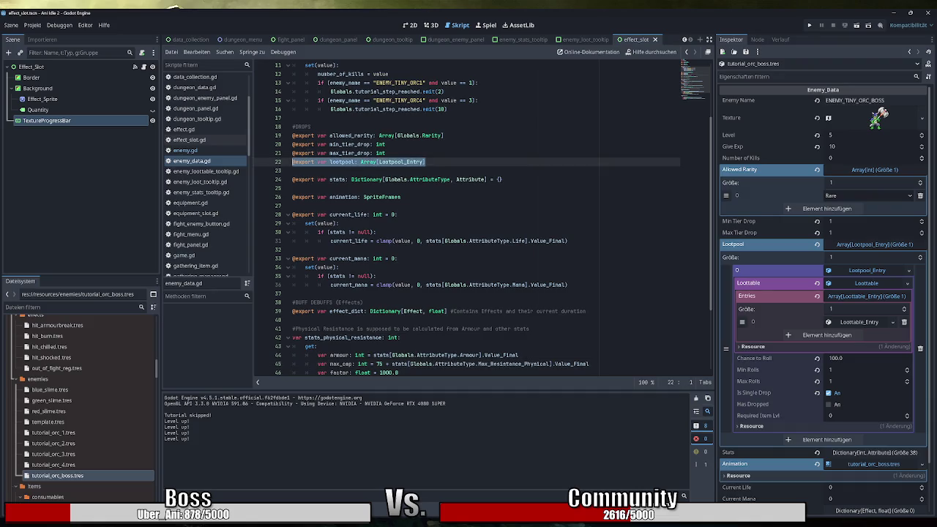
{"action": "scroll", "coordinate": [208, 196], "scroll_direction": "up", "scroll_amount": 3}
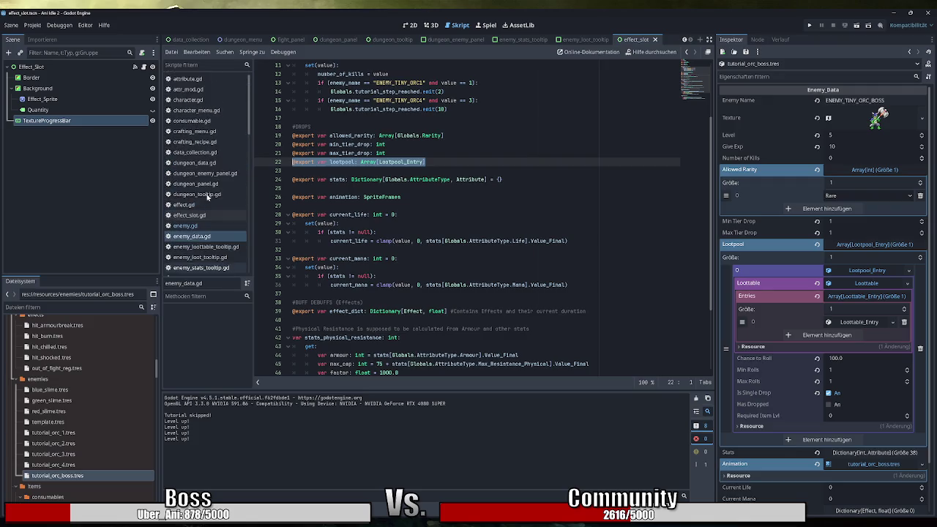
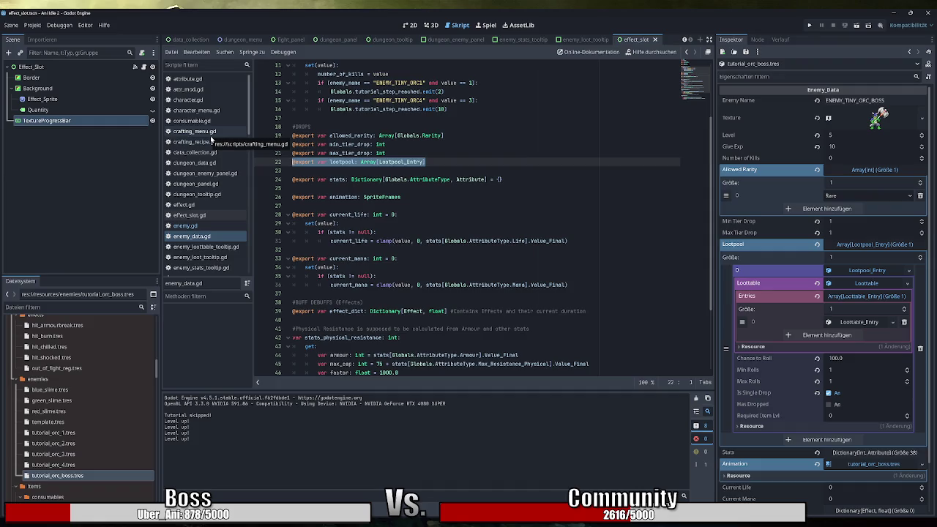
{"action": "key", "text": "ctrl+shift+Right"}
{"action": "key", "text": "ctrl+shift+Right"}
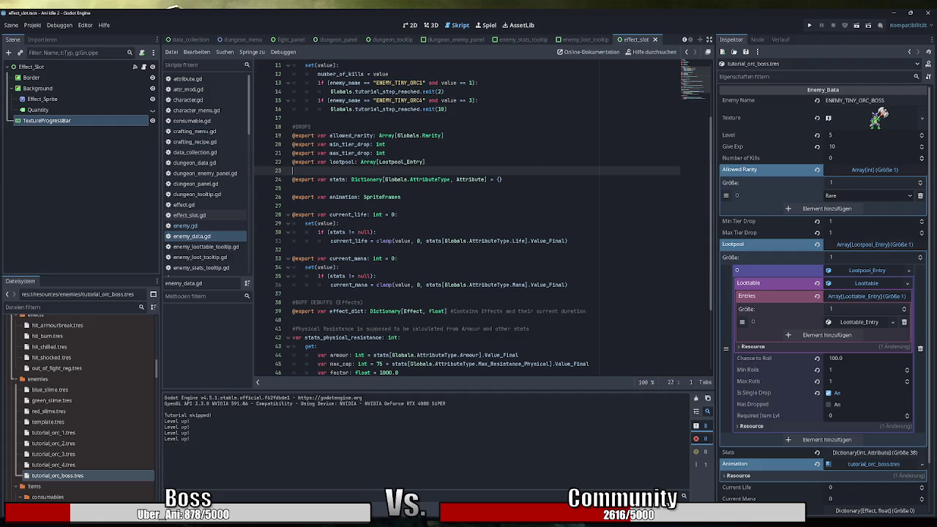
{"action": "key", "text": "shift+Home"}
{"action": "key", "text": "ctrl+c"}
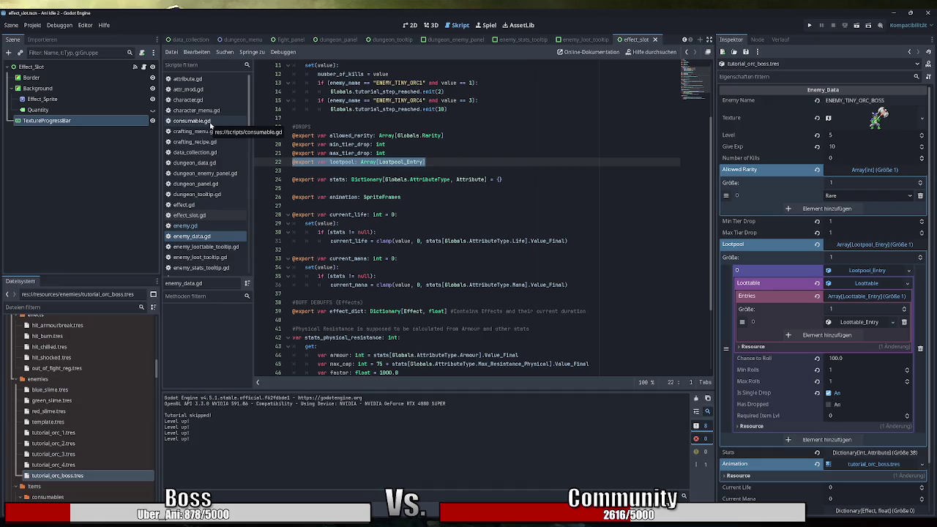
{"action": "left_click", "coordinate": [211, 124]}
Step: Paste the lootpool export on a new line at the end of consumable.gd
{"action": "left_click", "coordinate": [293, 144]}
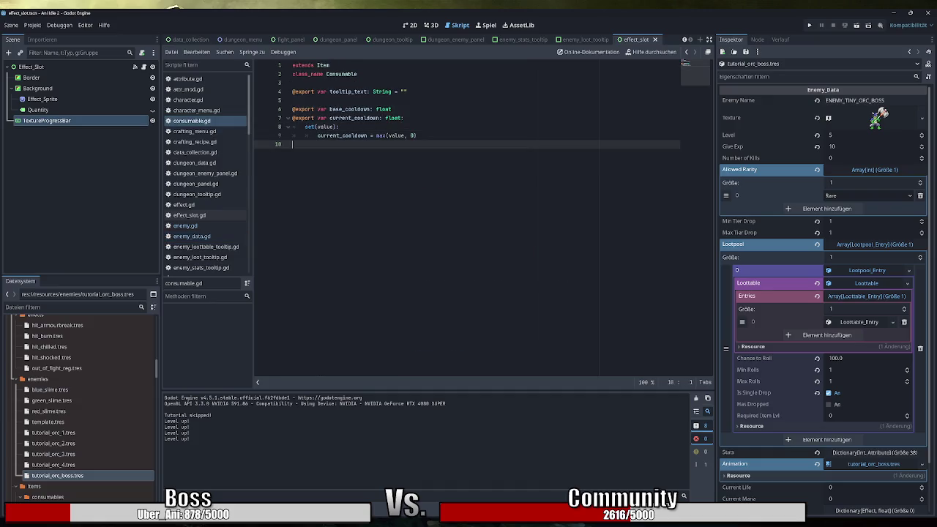
{"action": "key", "text": "Return"}
{"action": "key", "text": "ctrl+v"}
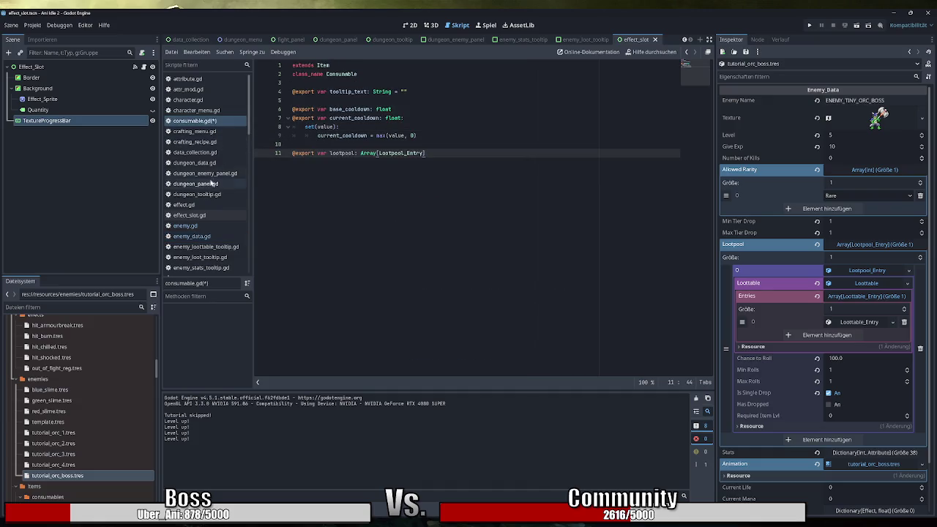
Step: Paste the lootpool export below the suffix mods in equipment.gd and save it
{"action": "scroll", "coordinate": [197, 234], "scroll_direction": "down", "scroll_amount": 2}
{"action": "left_click", "coordinate": [191, 228]}
{"action": "left_click", "coordinate": [293, 223]}
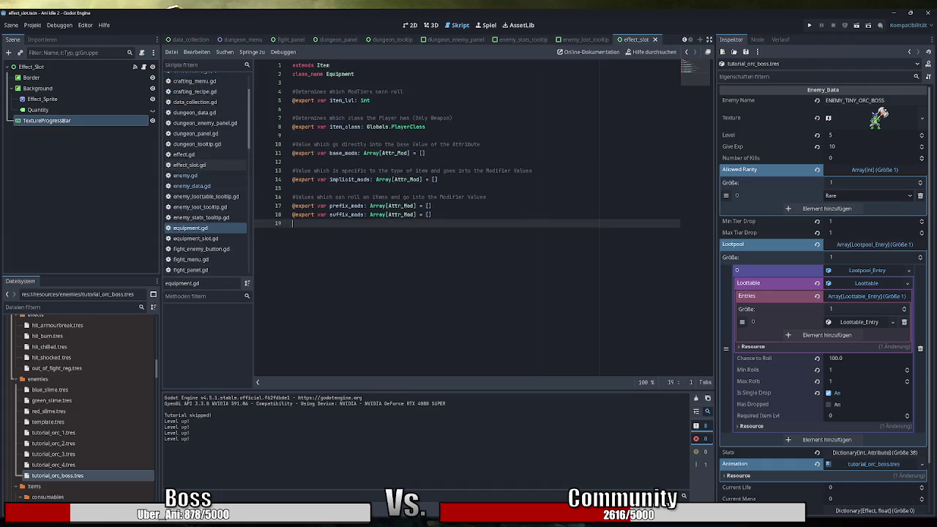
{"action": "key", "text": "Return"}
{"action": "key", "text": "ctrl+v"}
{"action": "key", "text": "ctrl+s"}
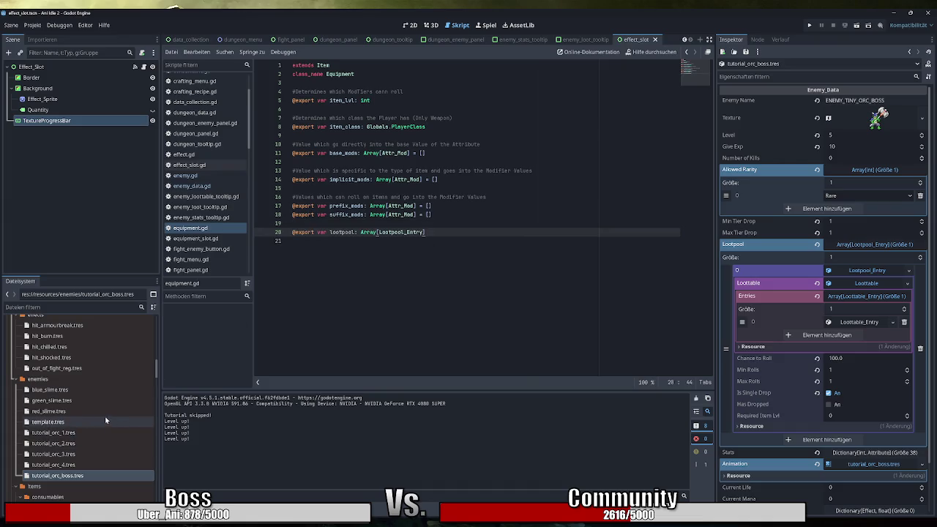
Step: Select simple_backpack.tres in the FileSystem dock
{"action": "scroll", "coordinate": [107, 419], "scroll_direction": "down", "scroll_amount": 5}
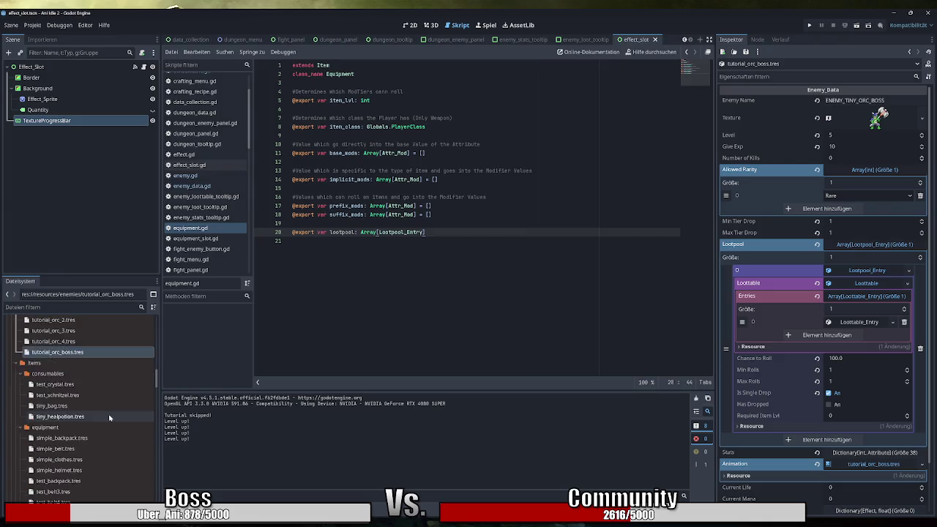
{"action": "scroll", "coordinate": [109, 417], "scroll_direction": "down", "scroll_amount": 1}
{"action": "left_click", "coordinate": [101, 414]}
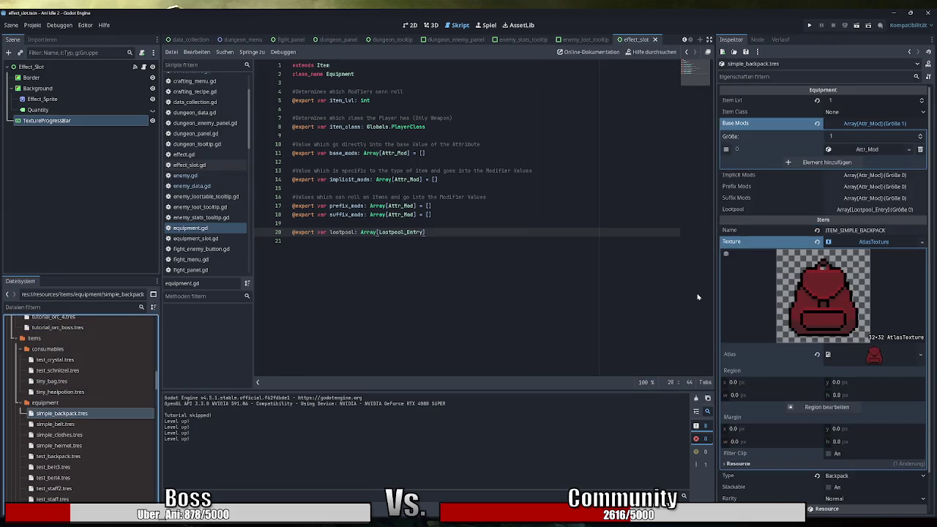
Step: Collapse simple_backpack's Texture sub-resource to check its Lootpool is an empty Array[Lootpool_Entry]
{"action": "left_click", "coordinate": [873, 242]}
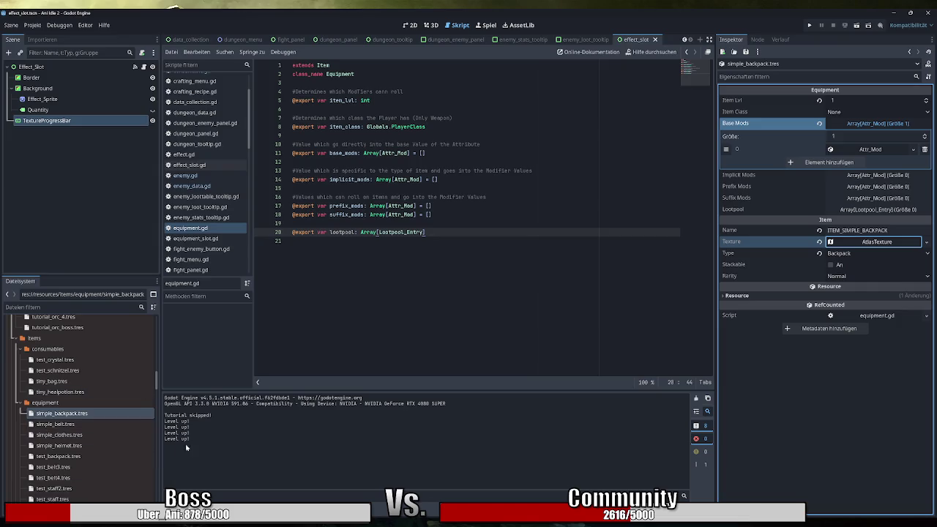
{"action": "scroll", "coordinate": [98, 372], "scroll_direction": "down", "scroll_amount": 2}
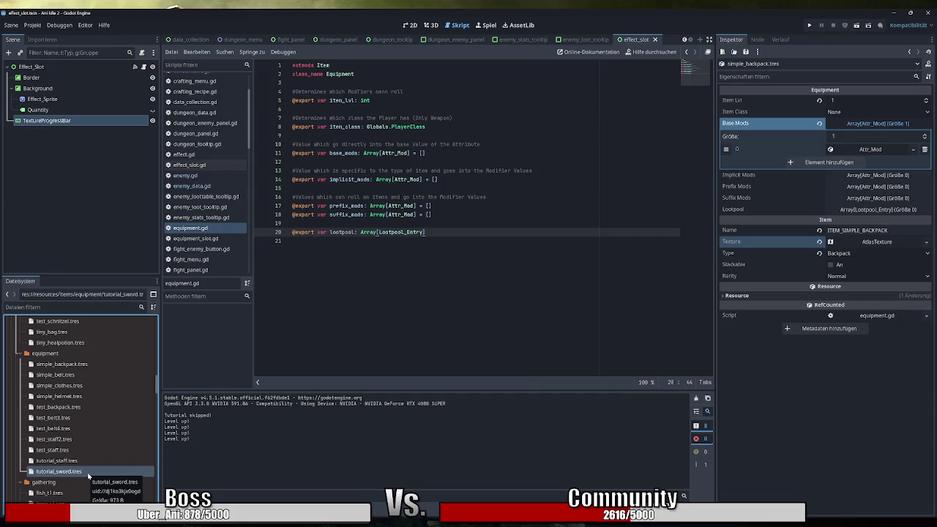
Step: Load tutorial_sword.tres from items/equipment into the Inspector
{"action": "left_click", "coordinate": [91, 472]}
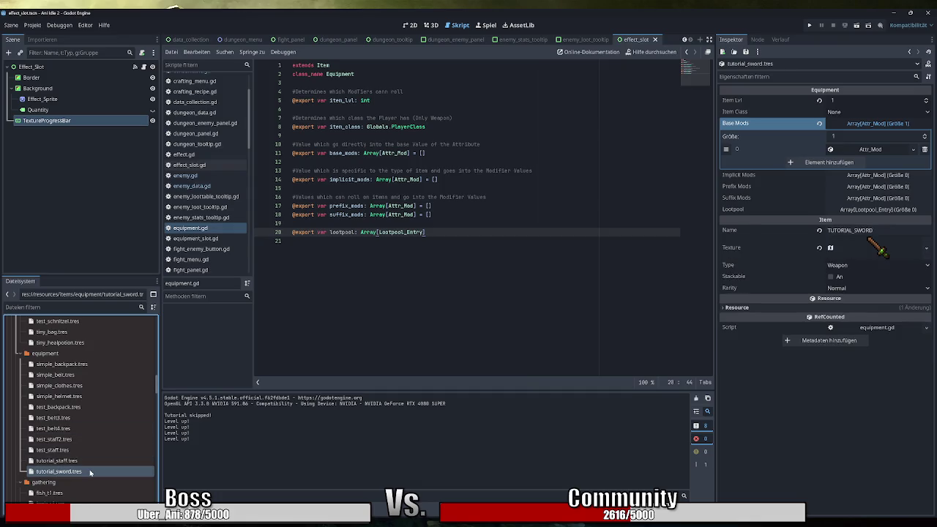
Step: Add one element to the sword's Lootpool as a new Lootpool_Entry
{"action": "left_click", "coordinate": [887, 210]}
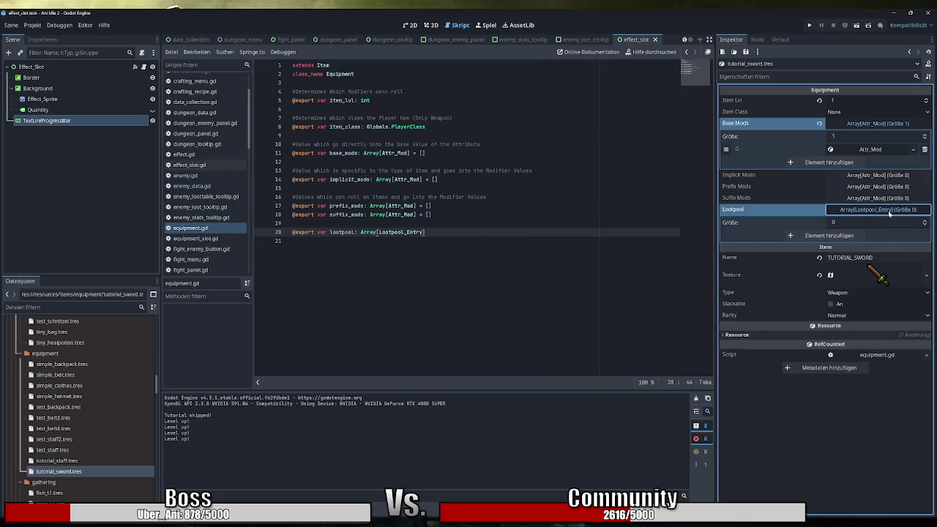
{"action": "left_click", "coordinate": [878, 235]}
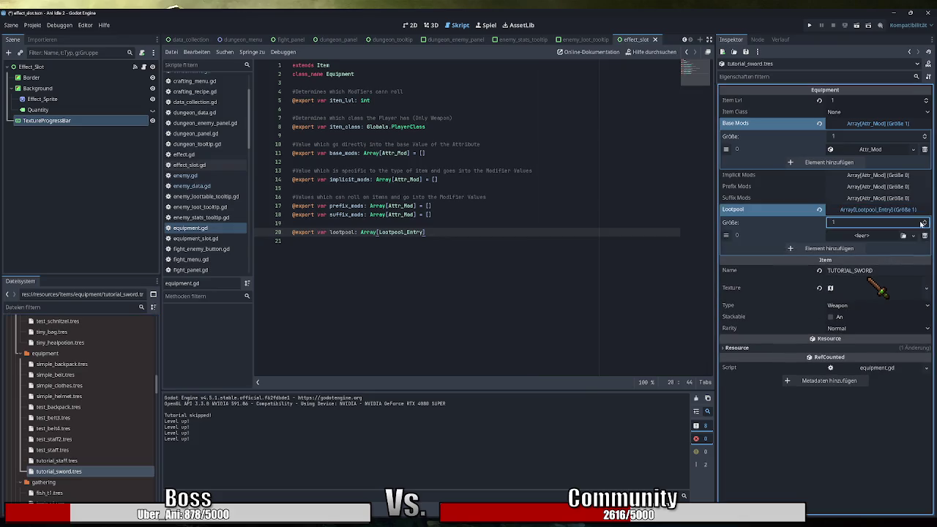
{"action": "left_click", "coordinate": [878, 235]}
{"action": "left_click", "coordinate": [887, 257]}
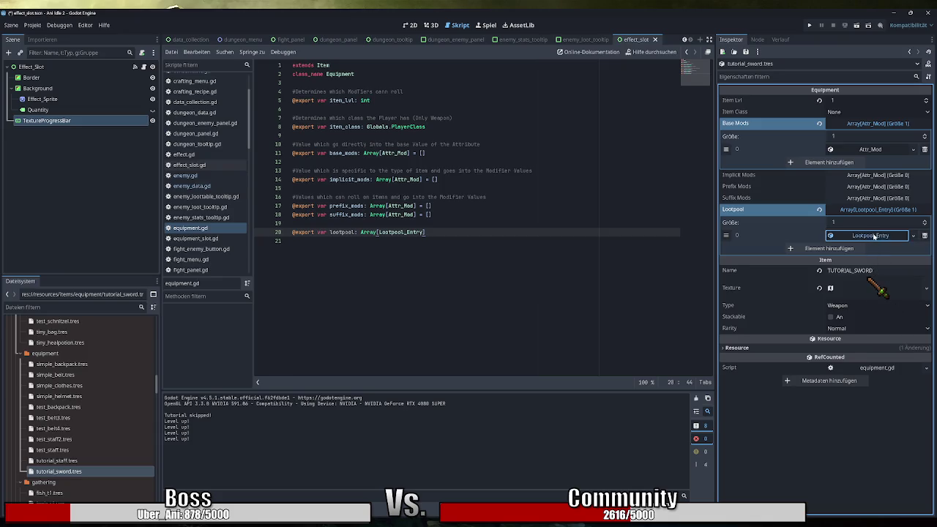
Step: Set the lootpool entry's Chance to Roll to 100, Min Rolls 1, Max Rolls 1
{"action": "left_click", "coordinate": [870, 249]}
{"action": "left_click", "coordinate": [859, 262]}
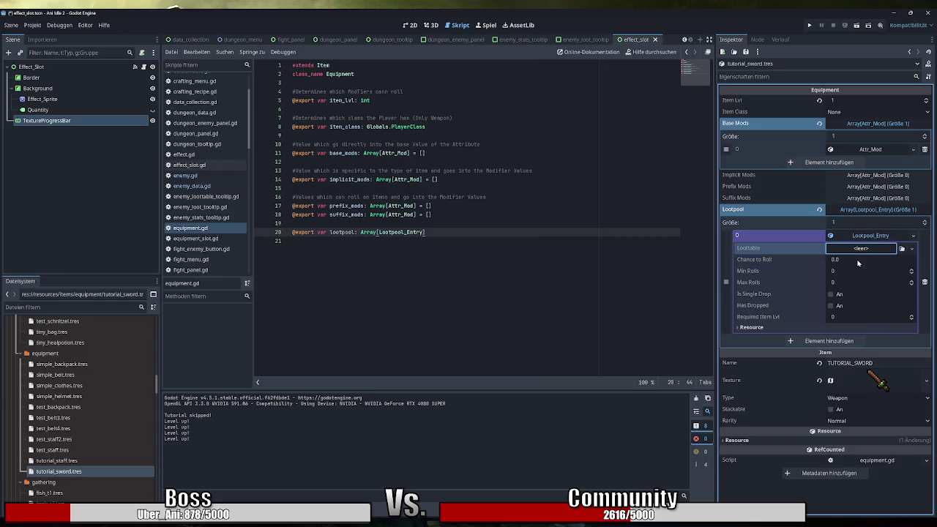
{"action": "left_click", "coordinate": [859, 260]}
{"action": "type", "text": "100"}
{"action": "key", "text": "Return"}
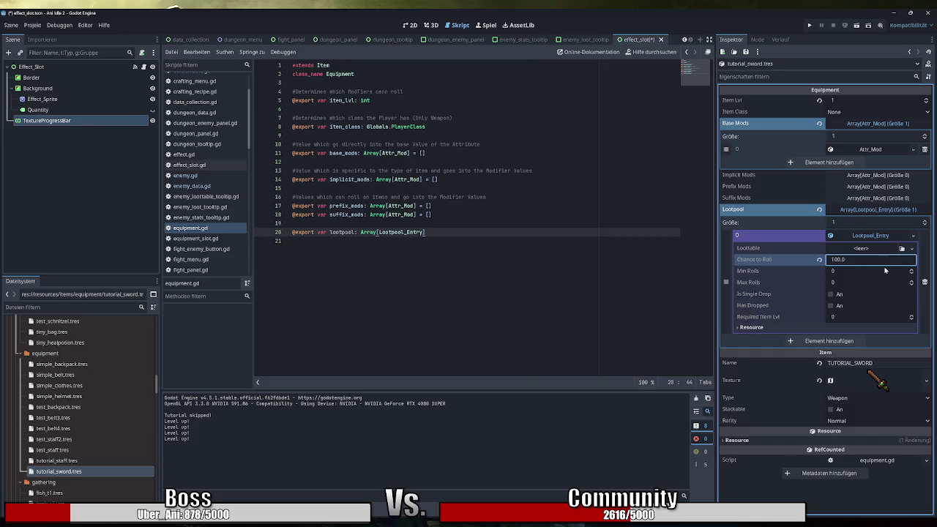
{"action": "left_click", "coordinate": [912, 273]}
{"action": "left_click", "coordinate": [911, 283]}
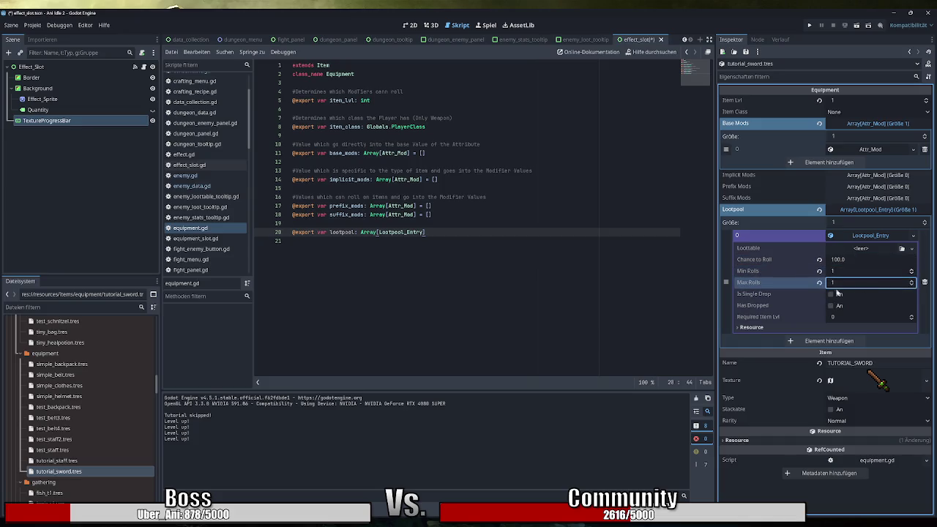
Step: Give the lootpool entry a new Loottable and expand its properties
{"action": "left_click", "coordinate": [862, 250]}
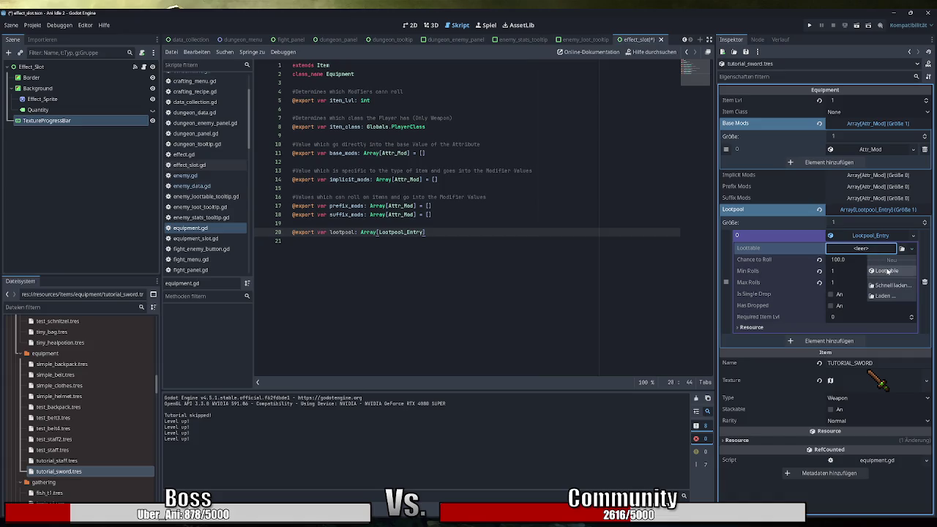
{"action": "left_click", "coordinate": [887, 271]}
{"action": "right_click", "coordinate": [875, 253]}
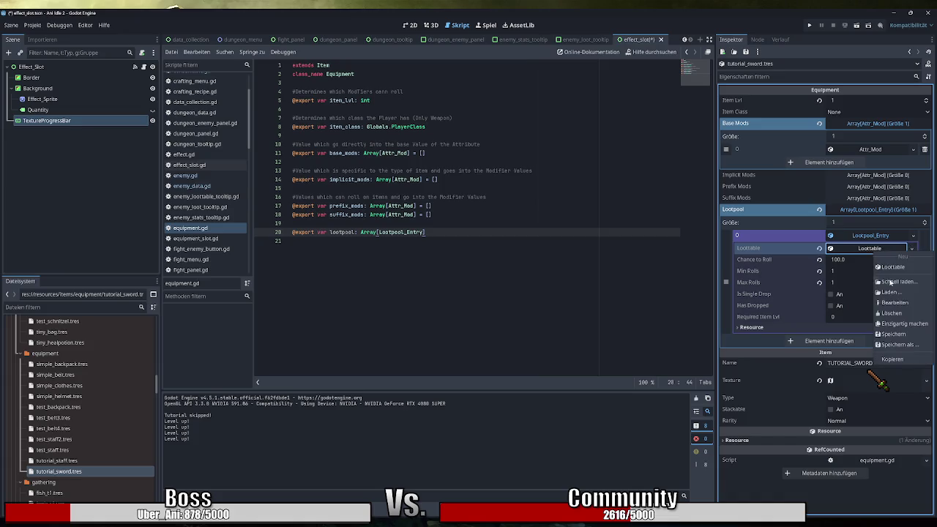
{"action": "left_click", "coordinate": [893, 303]}
Step: Add a new Loottable_Entry to the loot table's Entries list and expand its fields
{"action": "left_click", "coordinate": [875, 262]}
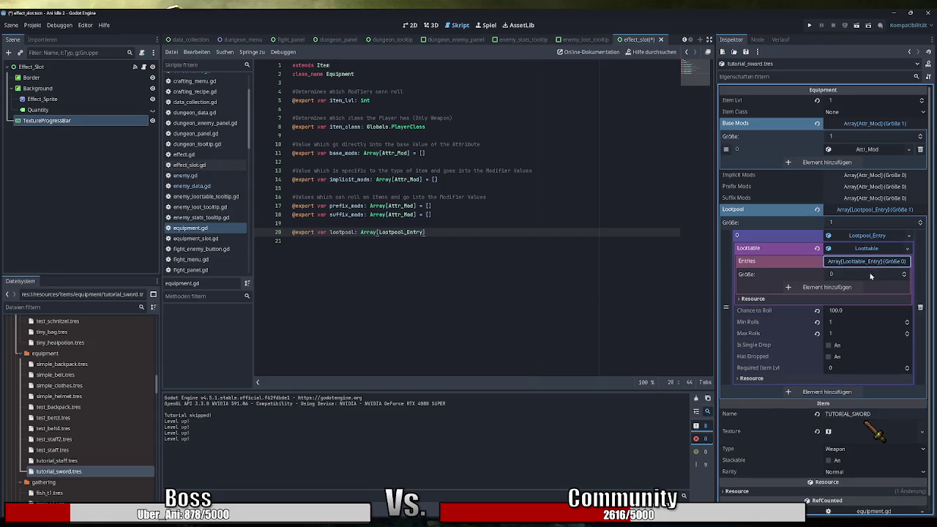
{"action": "left_click", "coordinate": [904, 272]}
{"action": "left_click", "coordinate": [863, 287]}
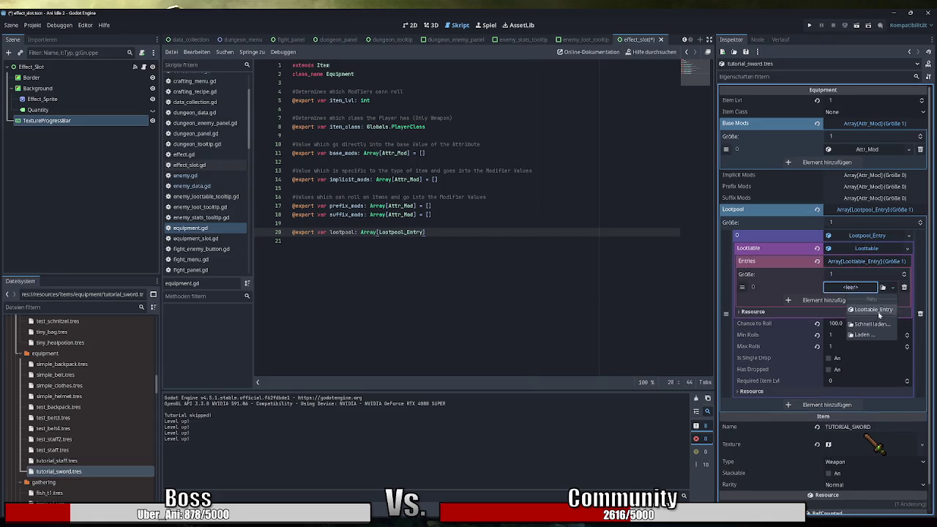
{"action": "left_click", "coordinate": [878, 315]}
{"action": "right_click", "coordinate": [864, 287]}
{"action": "left_click", "coordinate": [870, 312]}
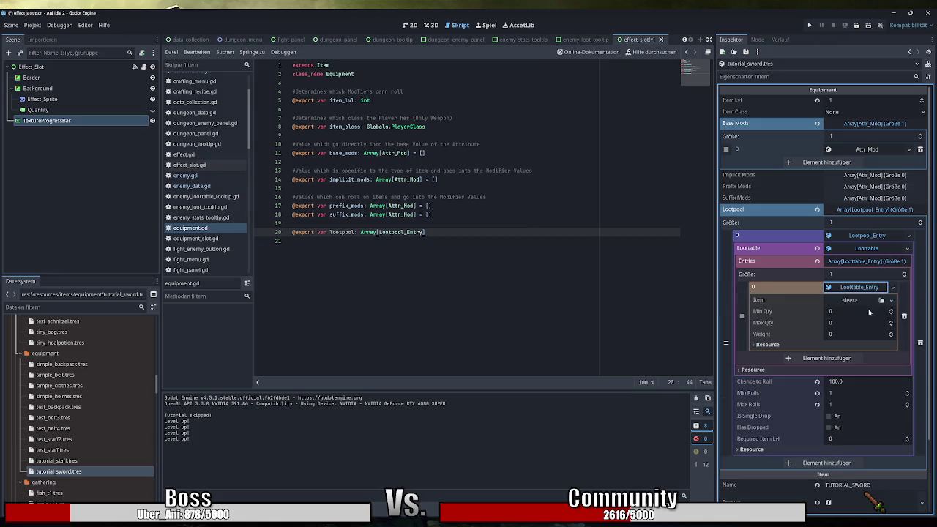
{"action": "scroll", "coordinate": [58, 421], "scroll_direction": "down", "scroll_amount": 3}
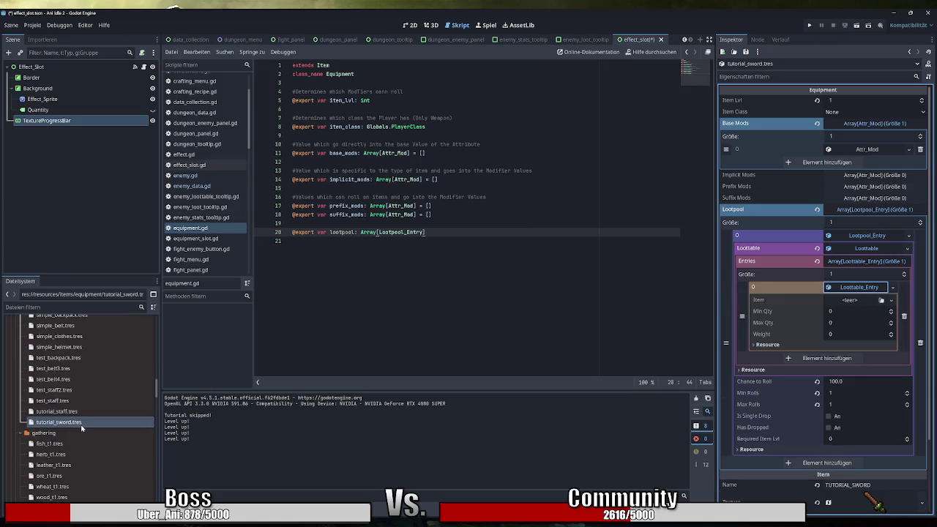
{"action": "left_click", "coordinate": [63, 496]}
Step: Make the first entry drop wood_t1.tres, Min Qty 1, Max Qty 3, Weight 80, and save
{"action": "left_click_drag", "start_coordinate": [64, 497], "coordinate": [852, 301]}
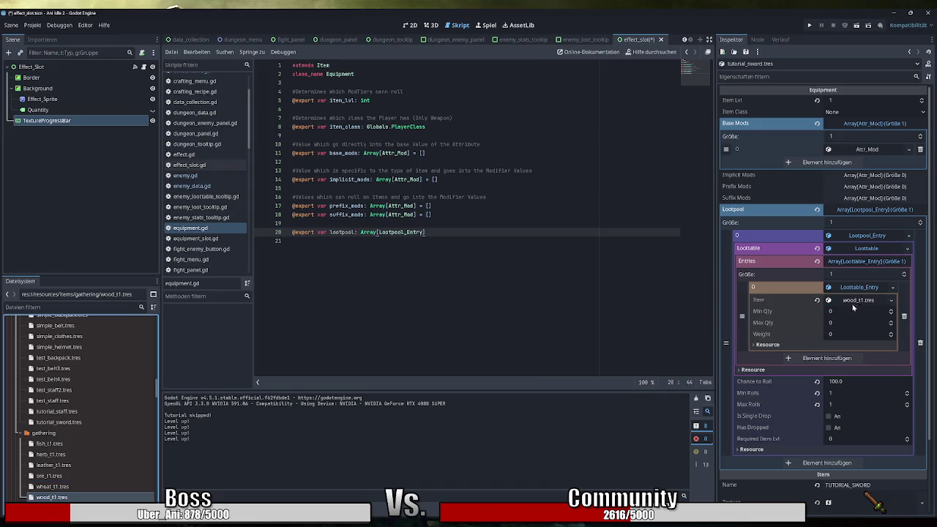
{"action": "left_click", "coordinate": [849, 311]}
{"action": "type", "text": "2"}
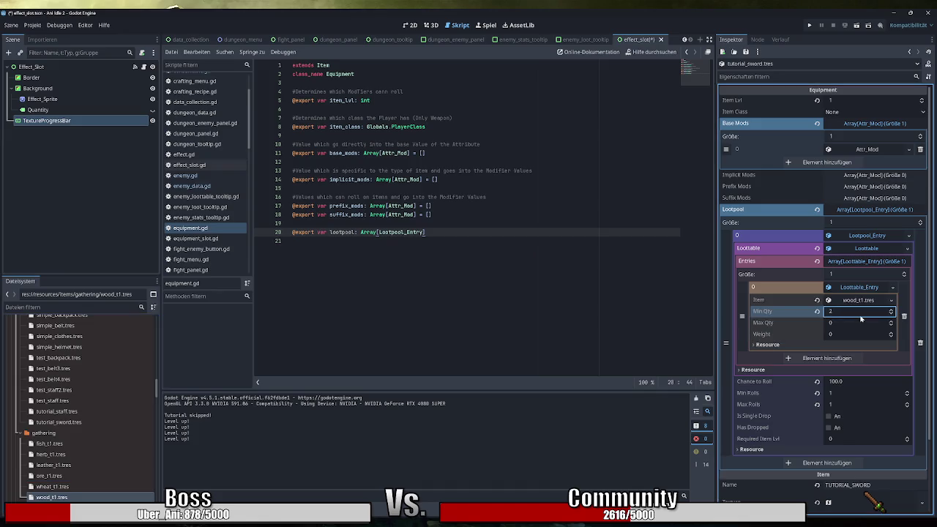
{"action": "key", "text": "Tab"}
{"action": "type", "text": "3"}
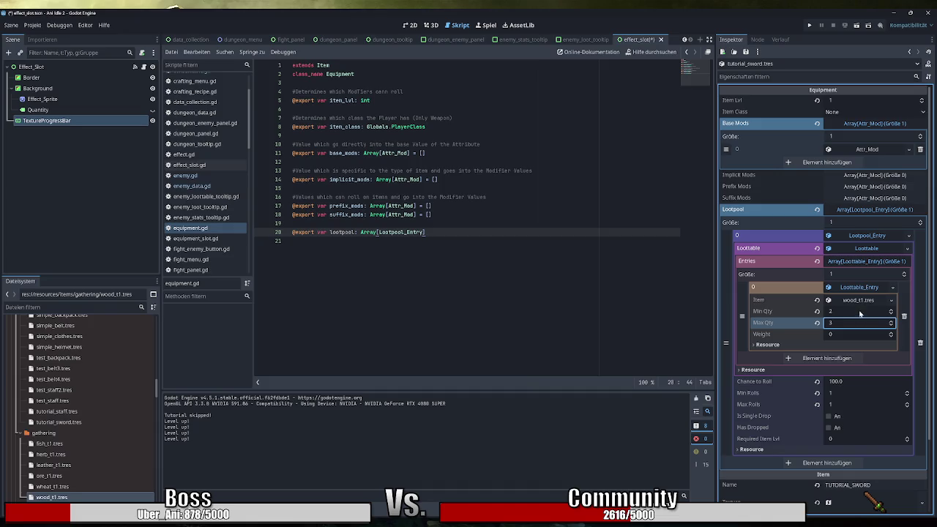
{"action": "key", "text": "shift+Tab"}
{"action": "type", "text": "1"}
{"action": "left_click", "coordinate": [860, 334]}
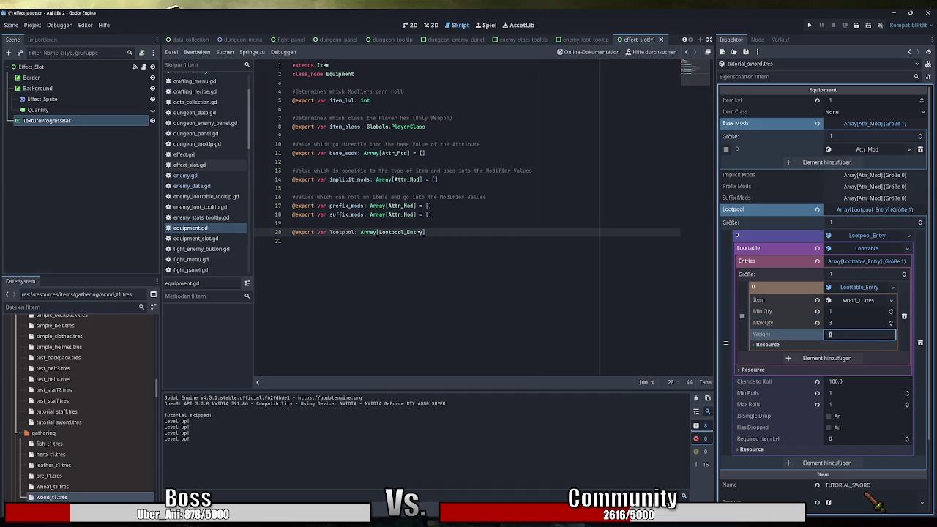
{"action": "type", "text": "80"}
{"action": "left_click", "coordinate": [551, 420]}
{"action": "key", "text": "ctrl+s"}
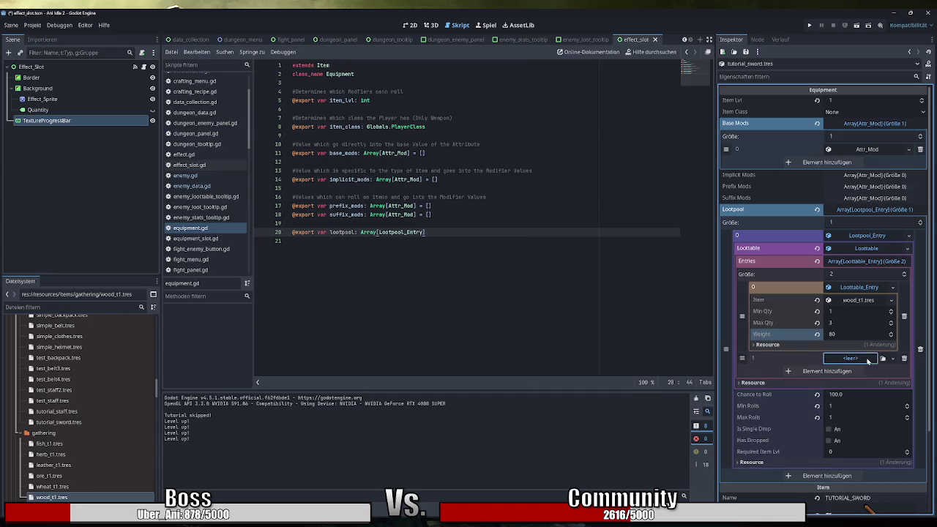
Step: Create a new Loottable_Entry in the second Entries slot and expand it
{"action": "left_click", "coordinate": [849, 358]}
{"action": "left_click", "coordinate": [883, 385]}
{"action": "left_click", "coordinate": [892, 357]}
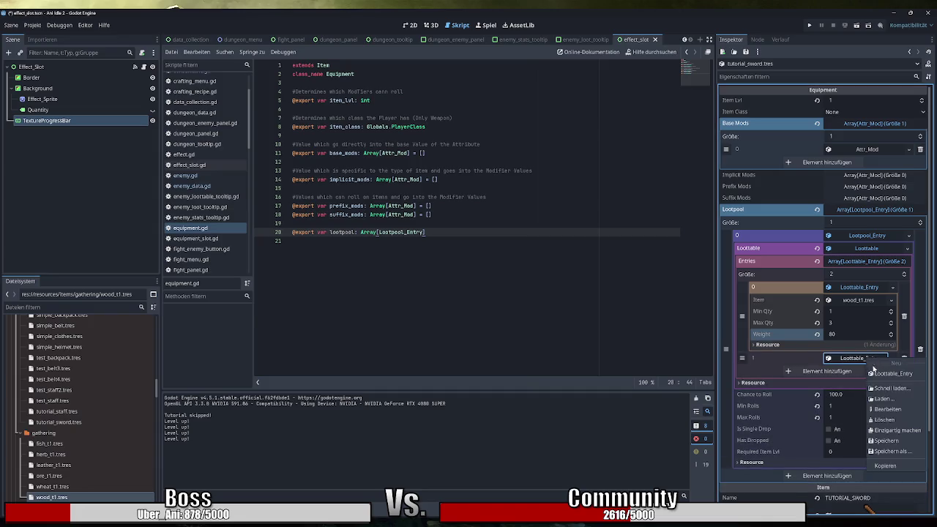
{"action": "left_click", "coordinate": [889, 433]}
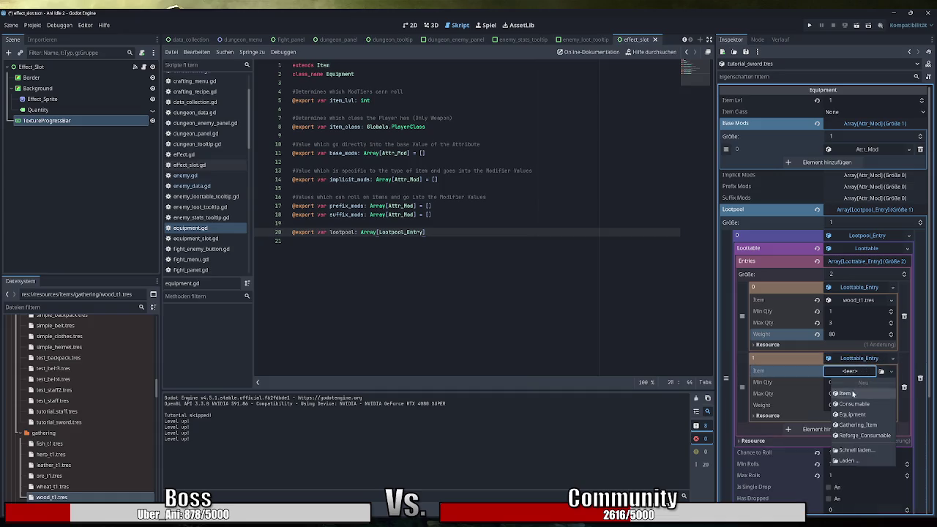
Step: Assign leather_t1.tres with Min Qty 1, Max Qty 1, Weight 80, and save
{"action": "left_click_drag", "start_coordinate": [75, 476], "coordinate": [77, 477]}
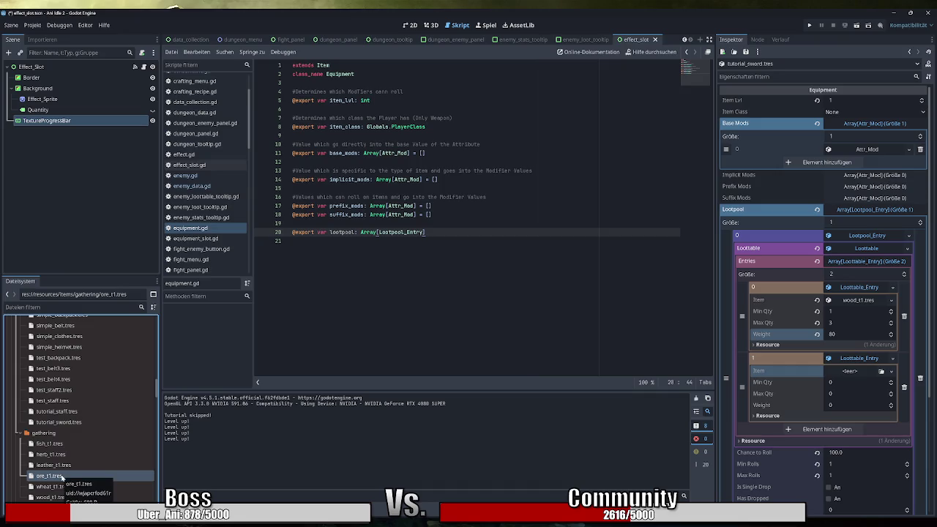
{"action": "mouse_move", "coordinate": [55, 465]}
{"action": "left_mouse_down"}
{"action": "mouse_move", "coordinate": [468, 241]}
{"action": "mouse_move", "coordinate": [852, 374]}
{"action": "left_mouse_up"}
{"action": "left_click", "coordinate": [891, 381]}
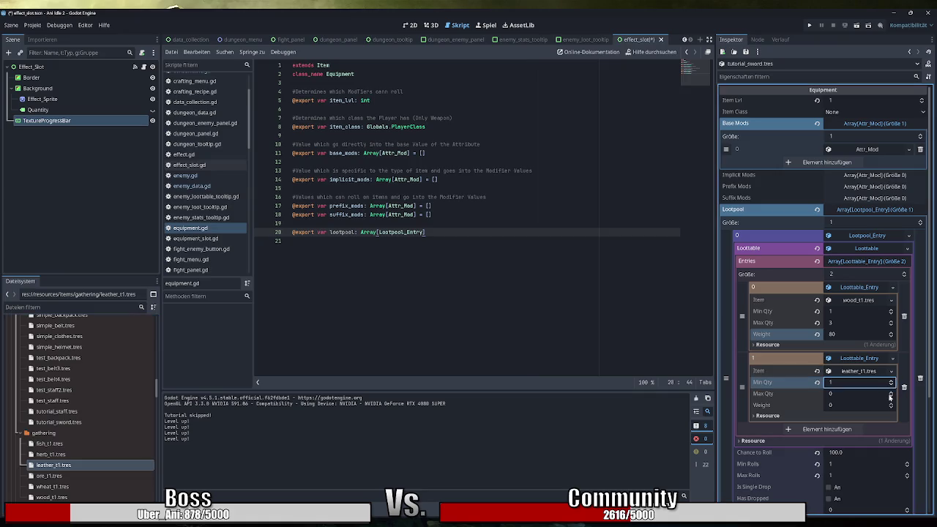
{"action": "left_click", "coordinate": [891, 392]}
{"action": "left_click", "coordinate": [852, 404]}
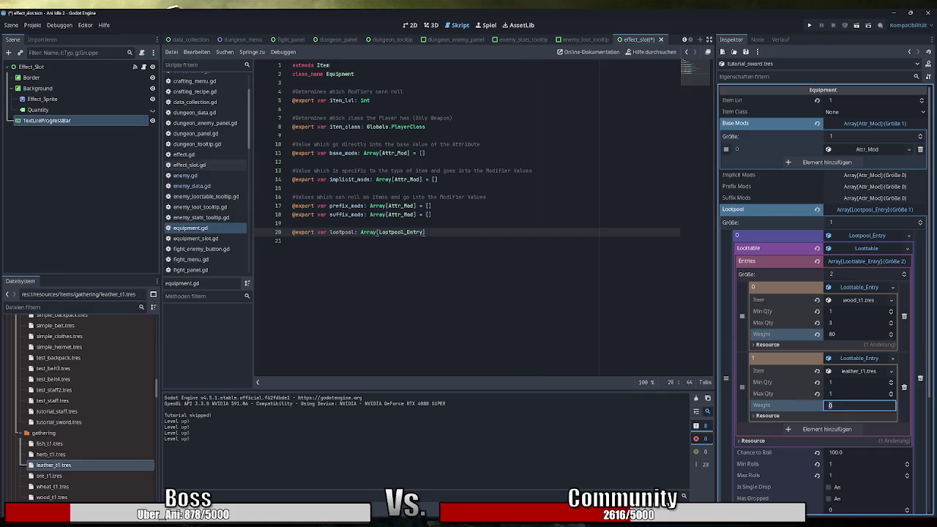
{"action": "type", "text": "80"}
{"action": "key", "text": "Return"}
{"action": "key", "text": "ctrl+s"}
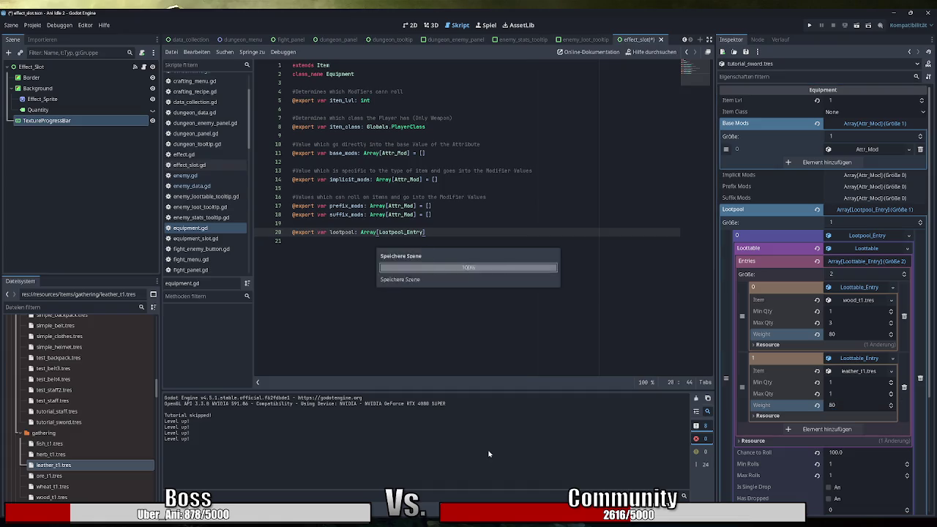